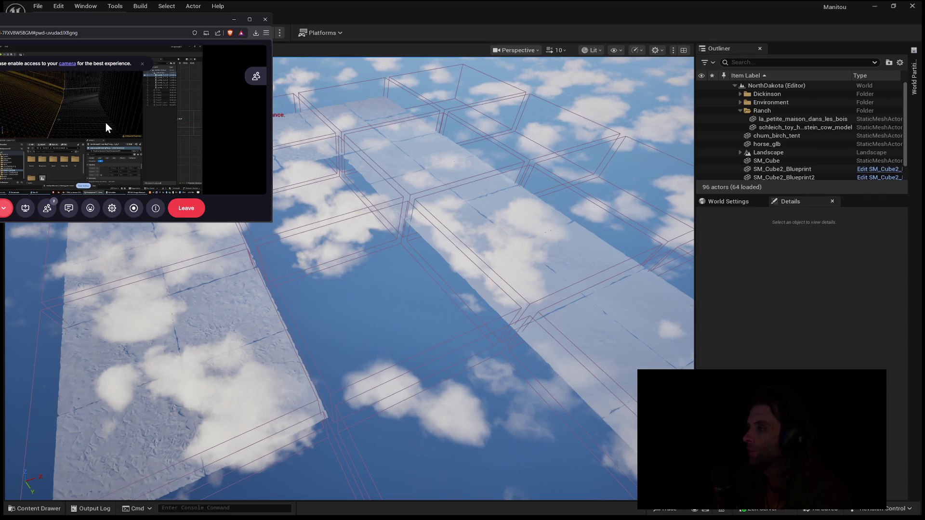
# - In the World Partition grid, select a LandscapeRegion cell of the 4x4 grid and focus the viewport on it
pyautogui.moveTo(120, 19); pyautogui.dragTo(263, 17)
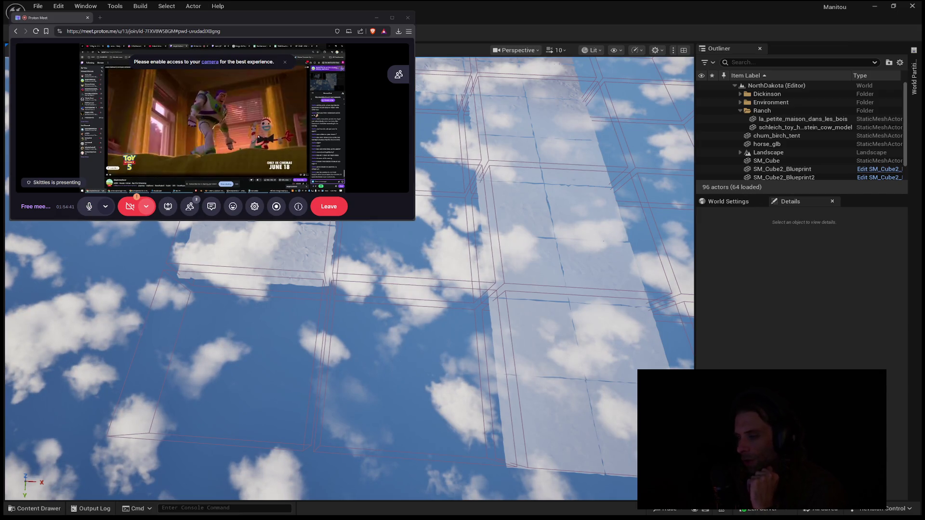
pyautogui.click(914, 73)
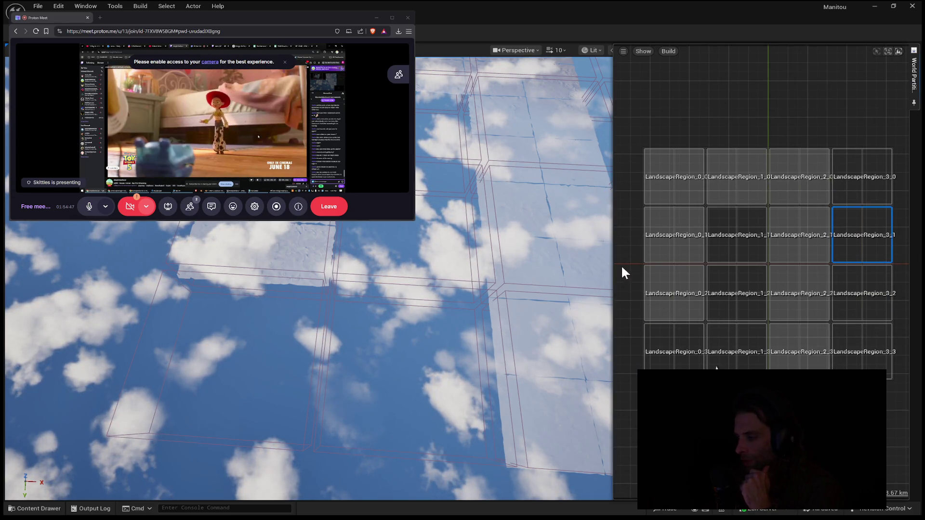
pyautogui.scroll(-3, 623, 262)
pyautogui.moveTo(691, 240); pyautogui.dragTo(702, 249)
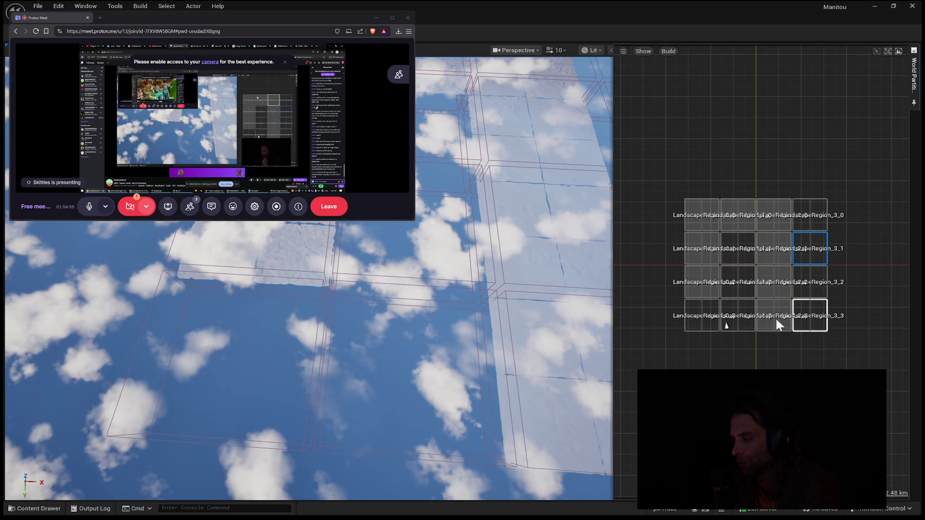
pyautogui.click(722, 287)
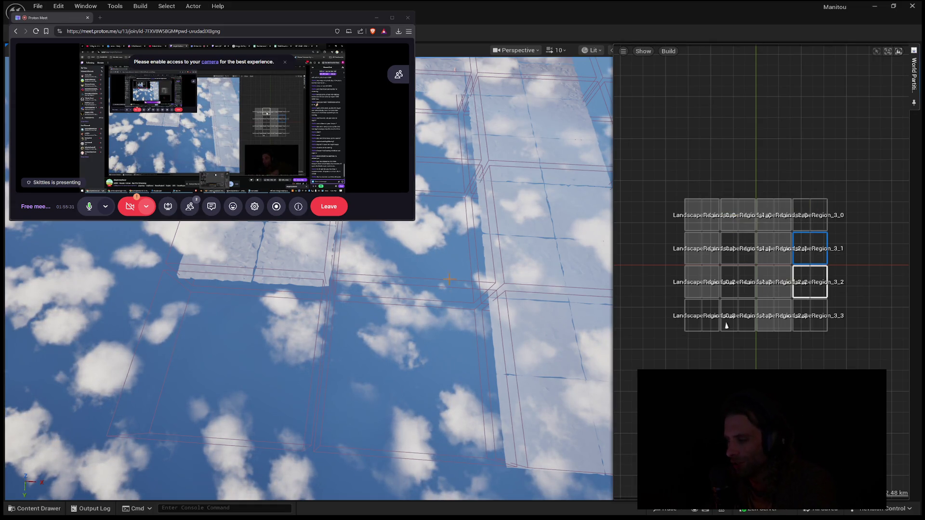
pyautogui.doubleClick(727, 326)
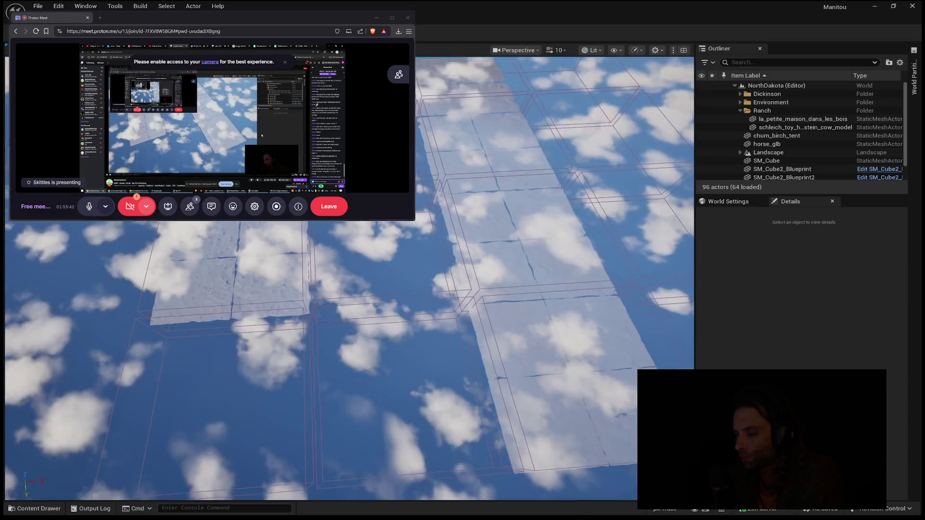
# - Fly the viewport camera forward and down over the loaded landscape tiles
pyautogui.moveTo(182, 414)
pyautogui.mouseDown()
pyautogui.moveTo(183, 265)
pyautogui.moveTo(205, 244)
pyautogui.moveTo(138, 446)
pyautogui.mouseUp()
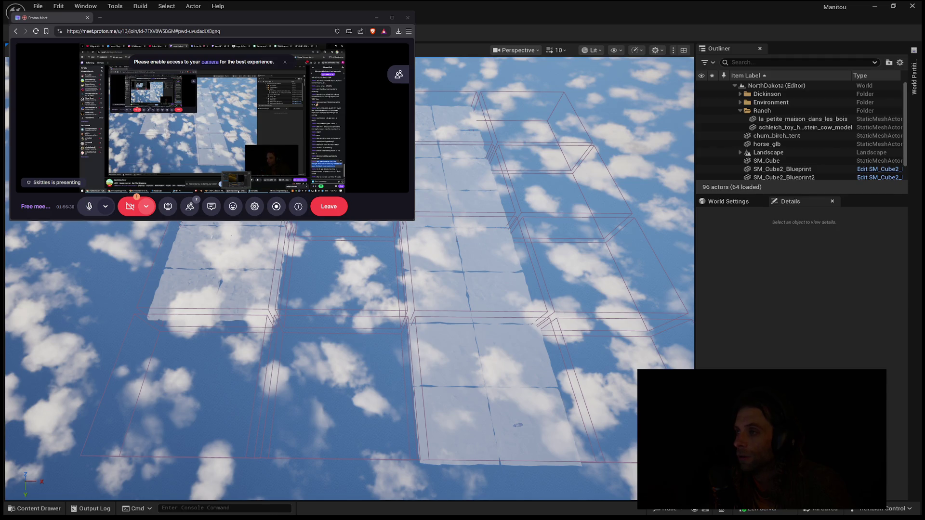
# - Maximize the Proton Meet window to fill the screen
pyautogui.press('super+Up')
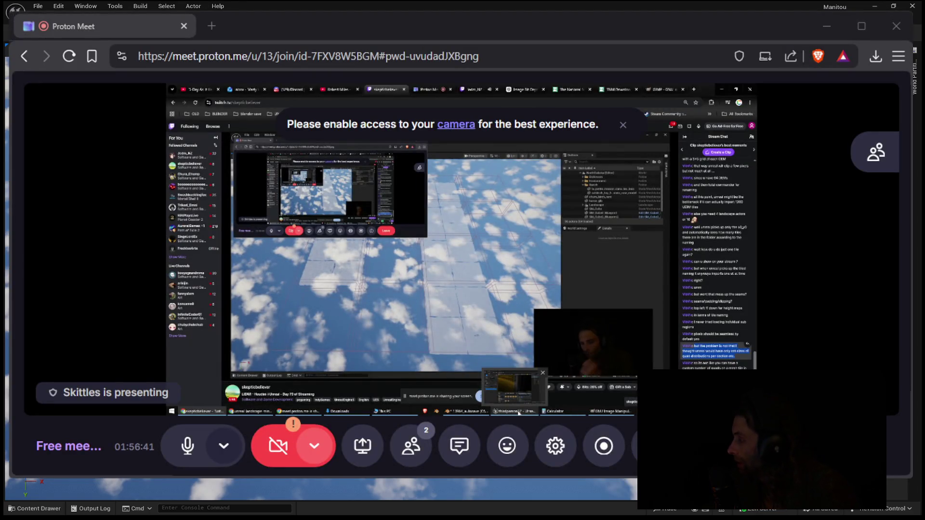
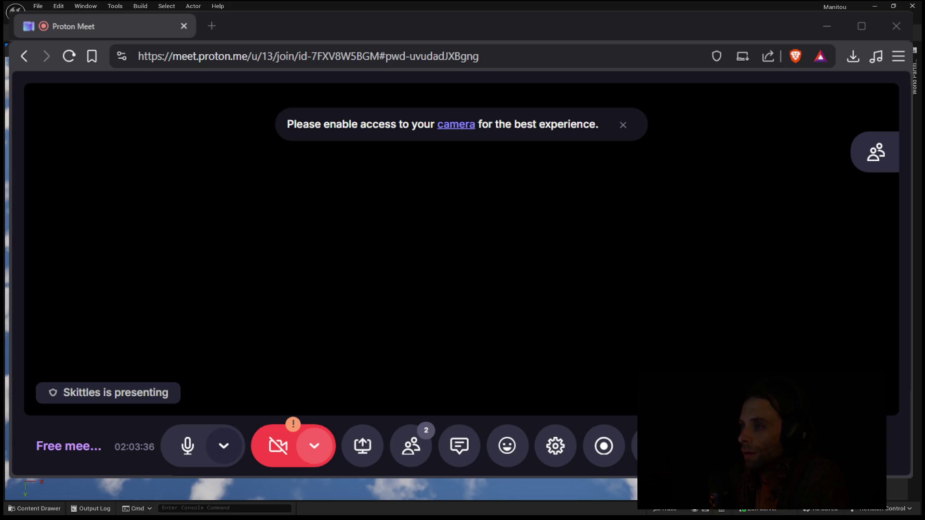
# - Restore down the maximized Proton Meet window with Win+Down to reveal the NorthDakota level
pyautogui.press('super+Down')
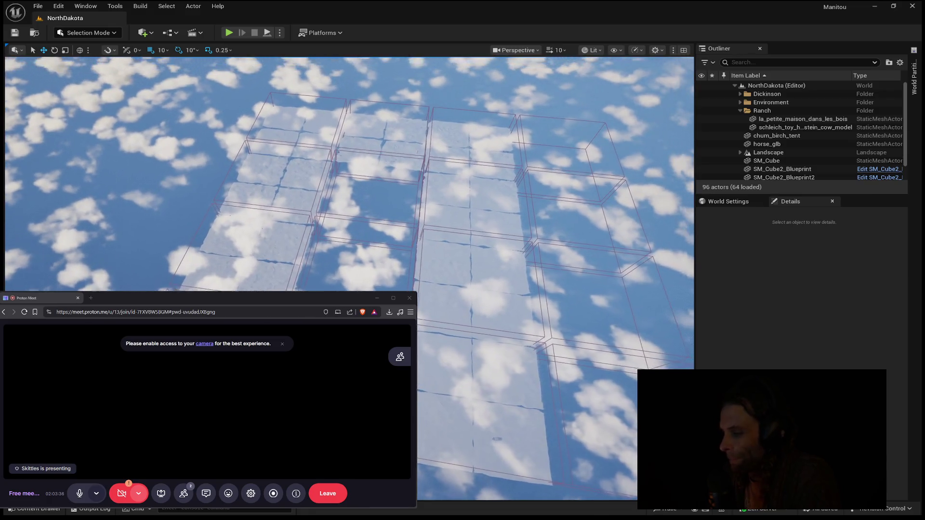
# - Fly the viewport camera across and closer over the loaded NorthDakota landscape tile grid
pyautogui.moveTo(310, 264); pyautogui.dragTo(310, 264)
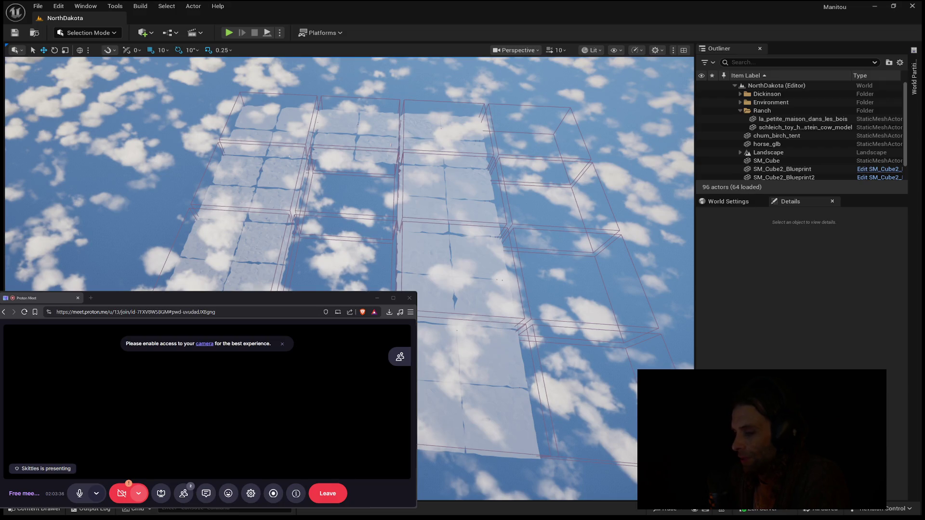
pyautogui.moveTo(518, 333)
pyautogui.mouseDown()
pyautogui.moveTo(511, 276)
pyautogui.moveTo(511, 342)
pyautogui.mouseUp()
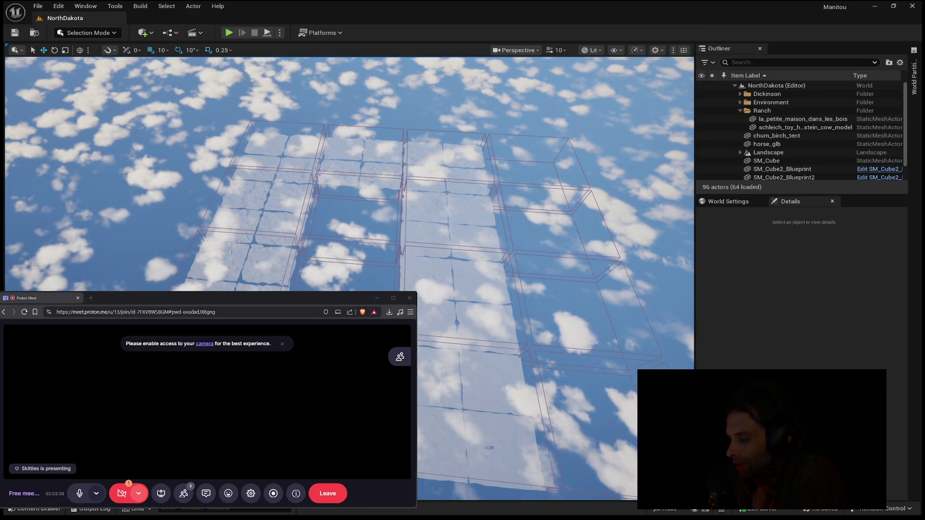
pyautogui.press('d')
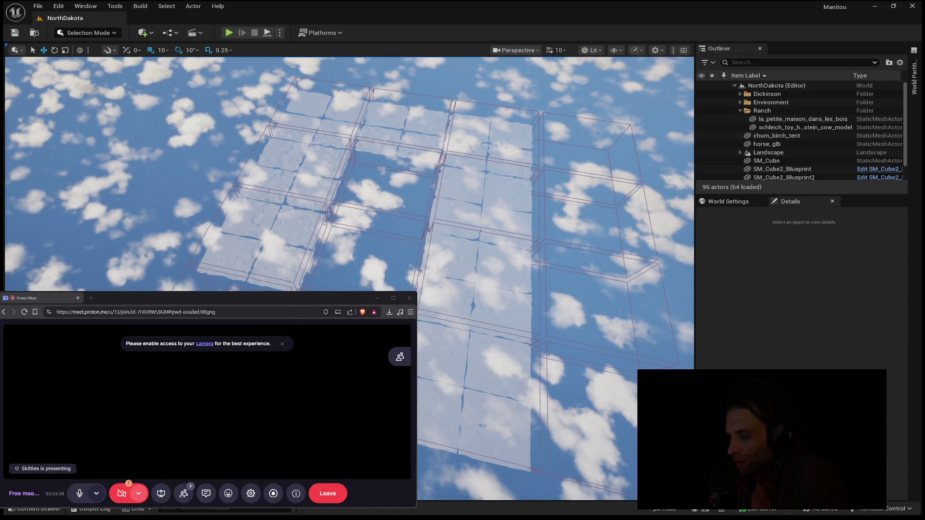
# - Select the LandscapeStreamingProxy_0_5_0 tile, clear the selection, and start a Play In Editor test
pyautogui.click(259, 257)
pyautogui.press('Escape')
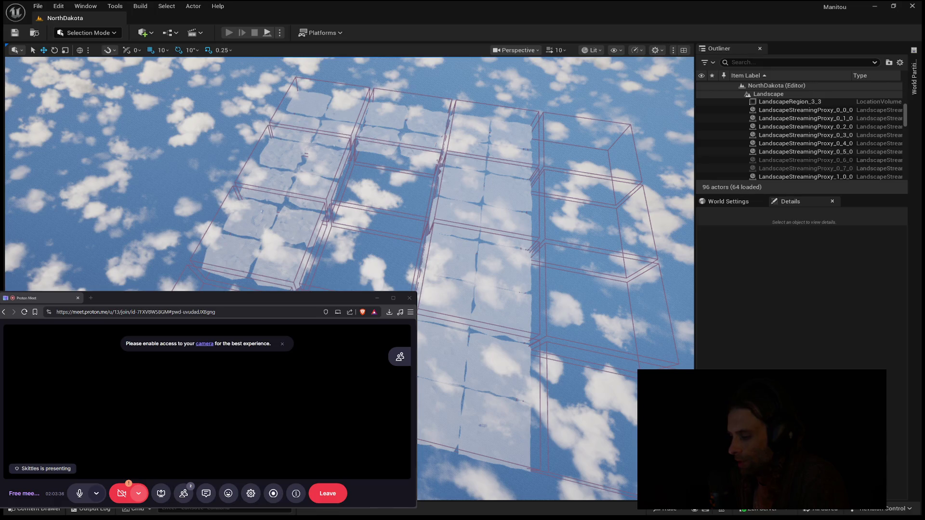
pyautogui.hotkey('alt', 'p')
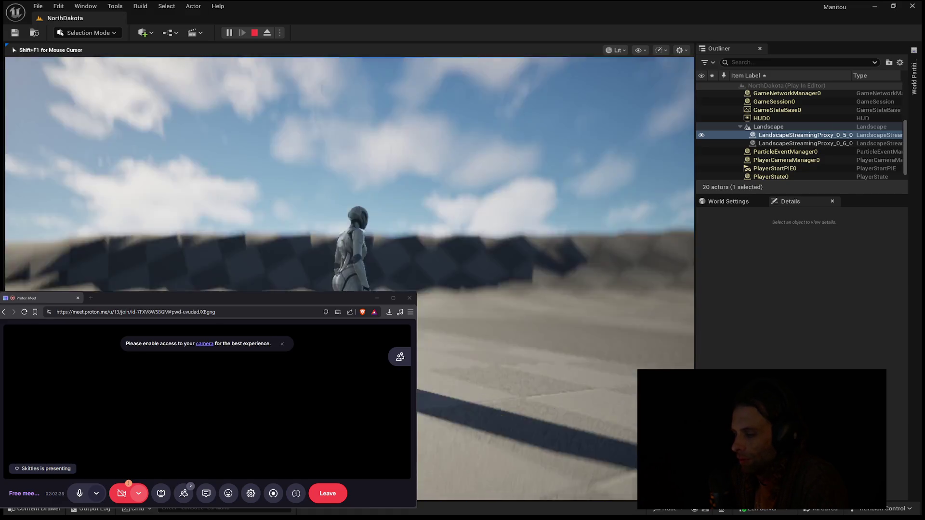
# - Stop the NorthDakota play-test with Esc to return to the editor
pyautogui.press('Escape')
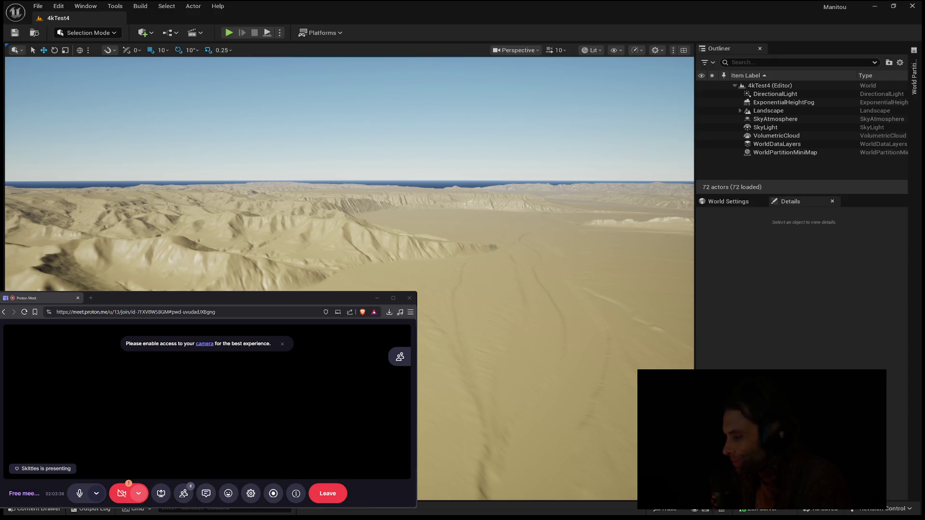
# - Move toward the 4kTest4 mountains and switch to Landscape Mode painting with Shift+2
pyautogui.press('w')
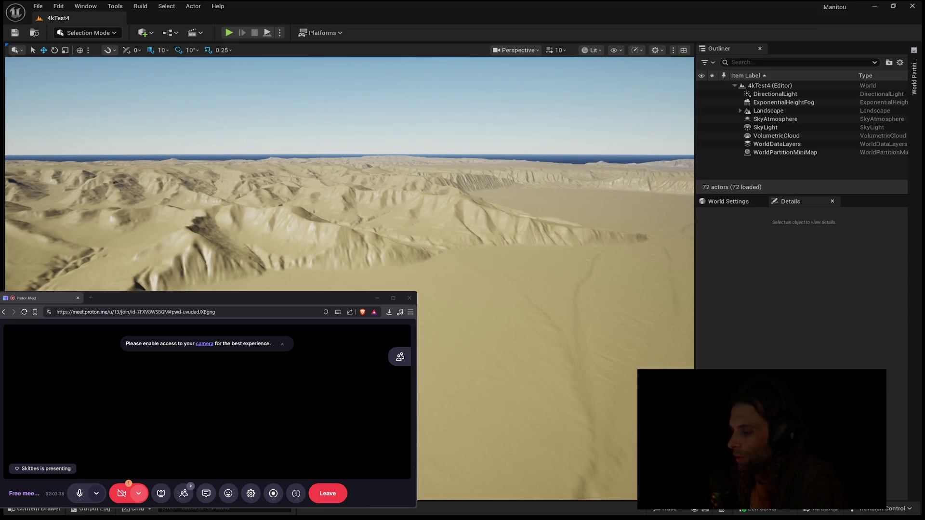
pyautogui.moveTo(80, 63); pyautogui.dragTo(80, 111)
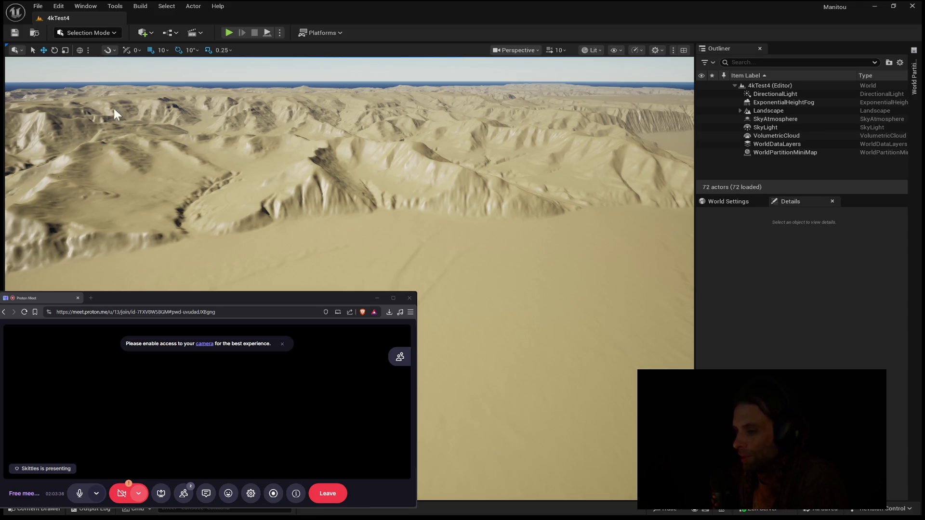
pyautogui.hotkey('shift', '2')
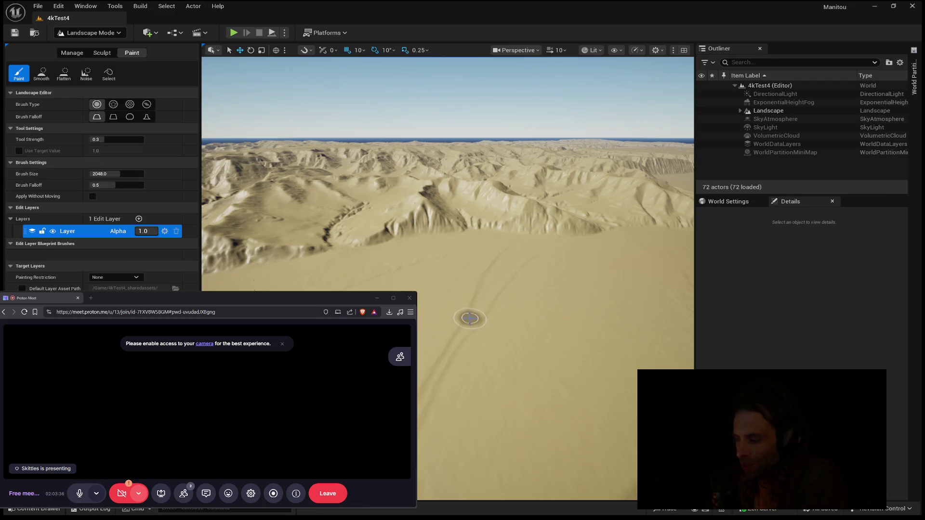
pyautogui.moveTo(472, 319); pyautogui.dragTo(472, 264)
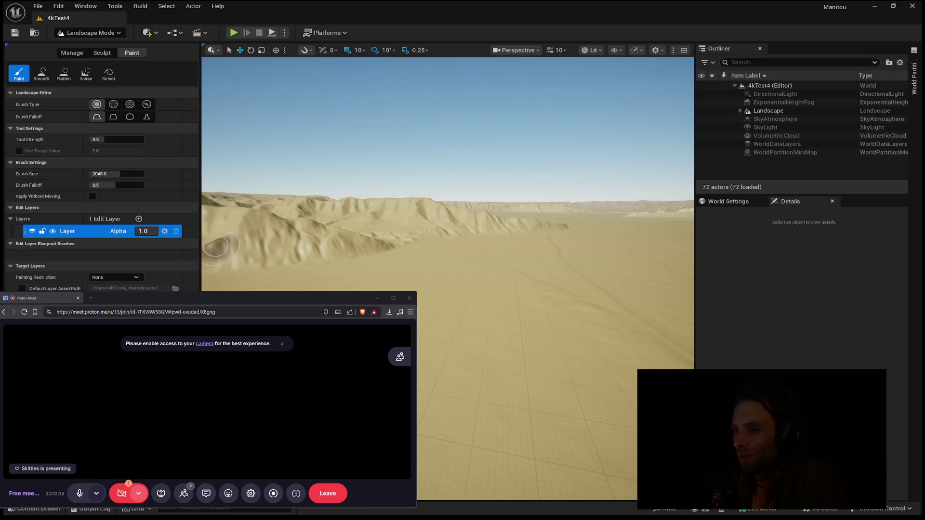
# - Tilt the view down over the hills and switch Landscape Mode to the Manage tools
pyautogui.moveTo(293, 275); pyautogui.dragTo(295, 307)
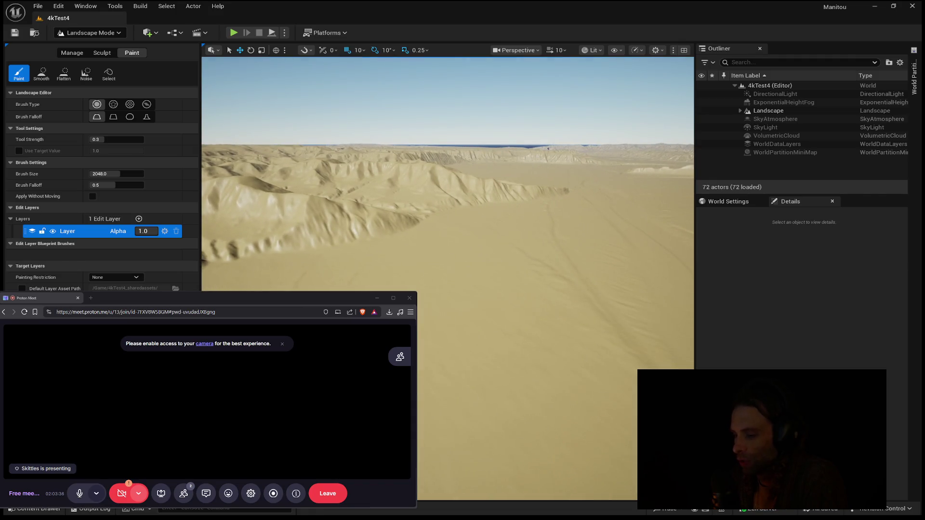
pyautogui.click(71, 53)
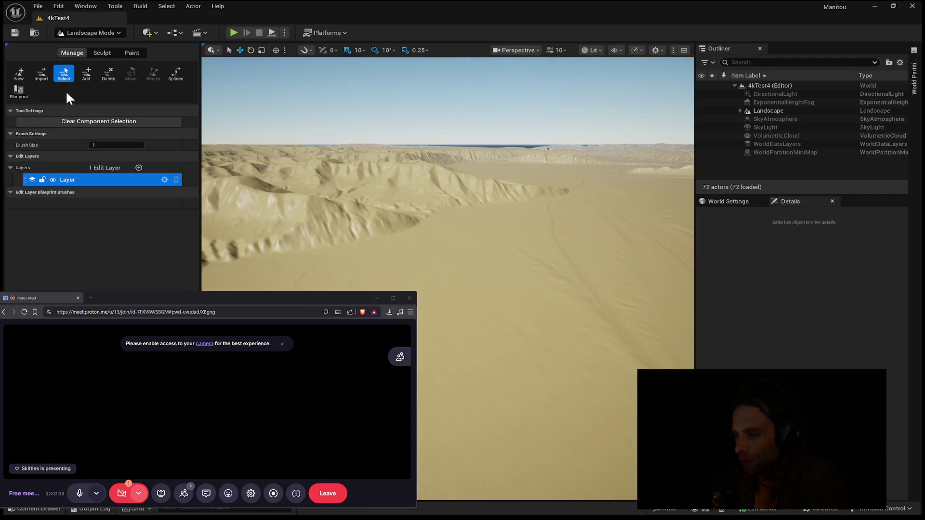
# - In the Import settings, enable the sediment layer with its file, then return to Paint
pyautogui.click(41, 73)
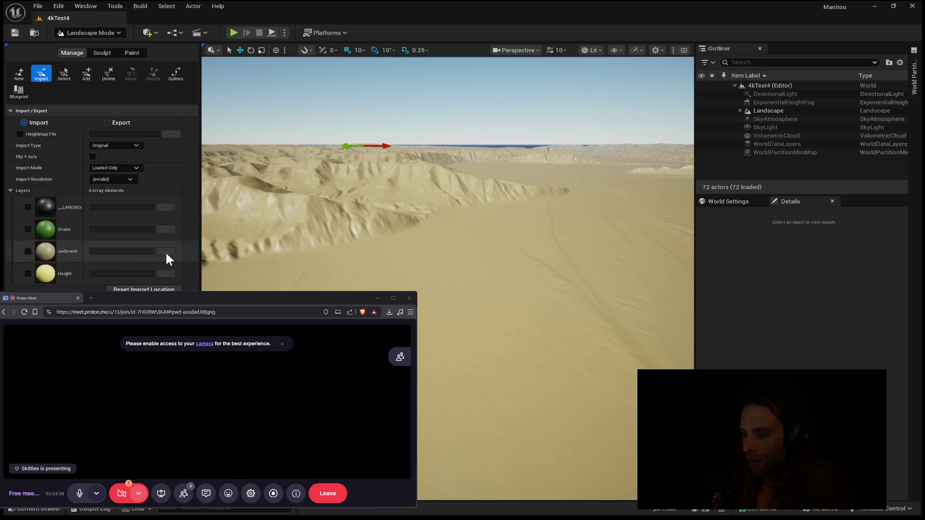
pyautogui.click(28, 251)
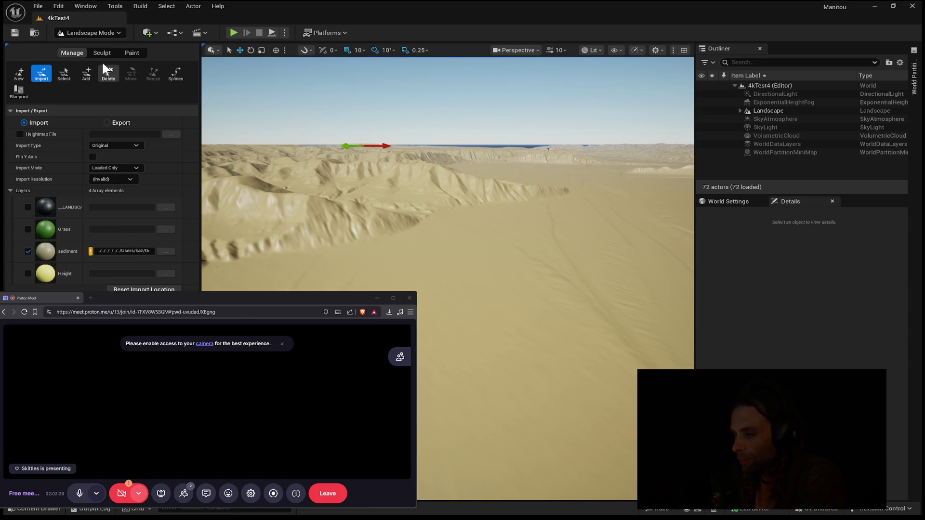
pyautogui.click(137, 52)
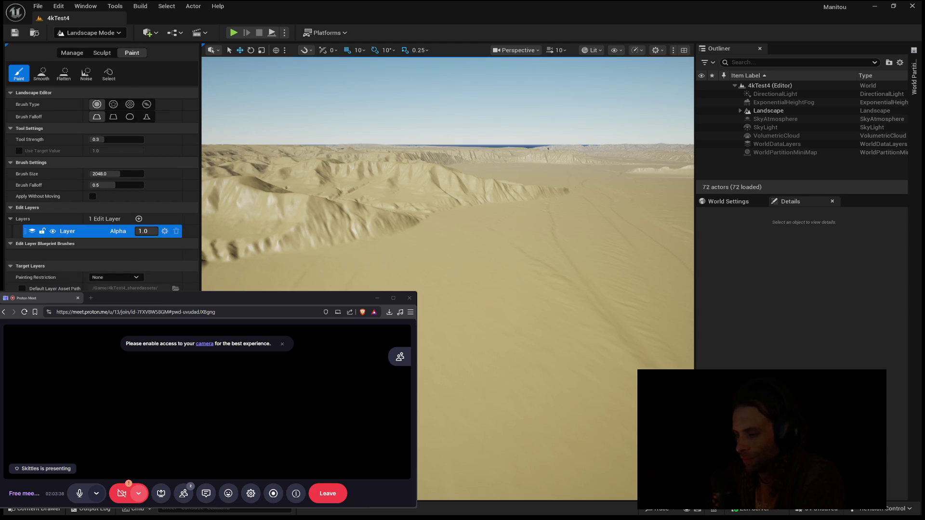
# - Zoom the camera down toward the mountain ridges and plain, then bring back the Manage import tools
pyautogui.scroll(3, 423, 295)
pyautogui.scroll(3, 448, 193)
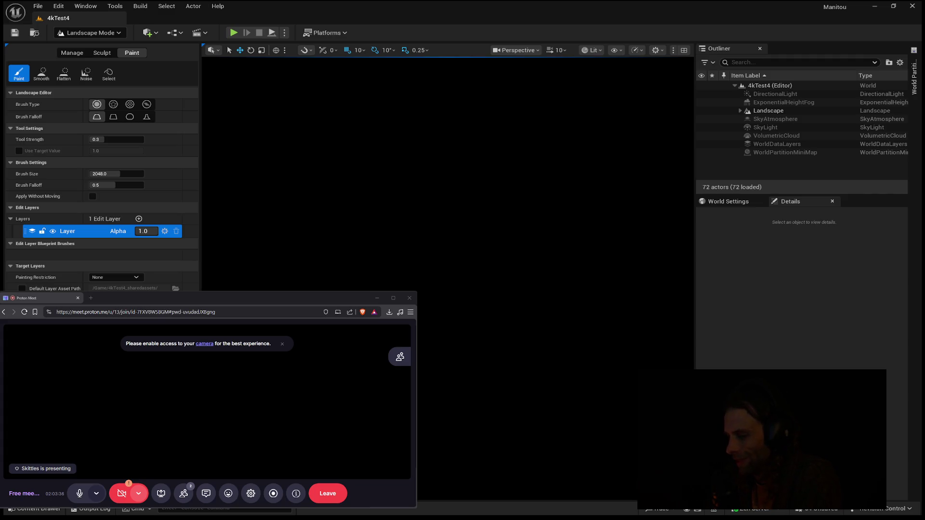
pyautogui.scroll(3, 447, 162)
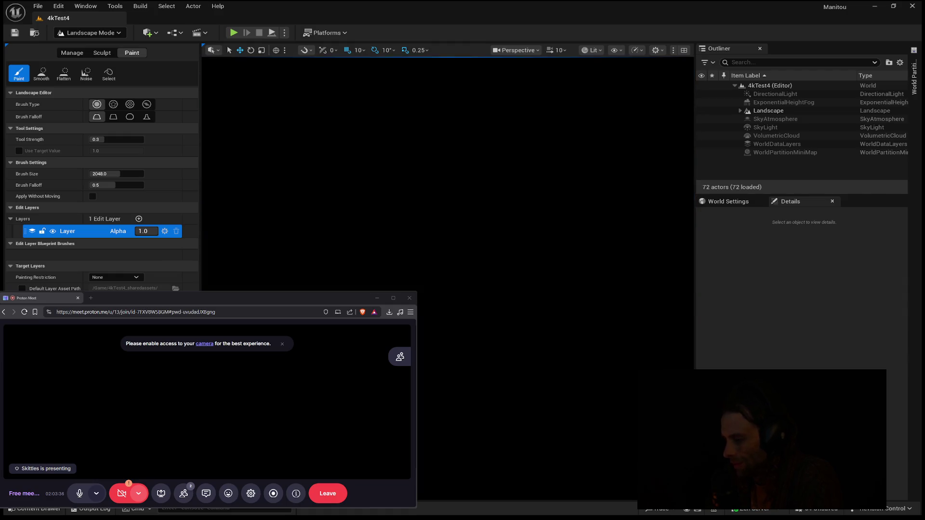
pyautogui.scroll(-5, 447, 279)
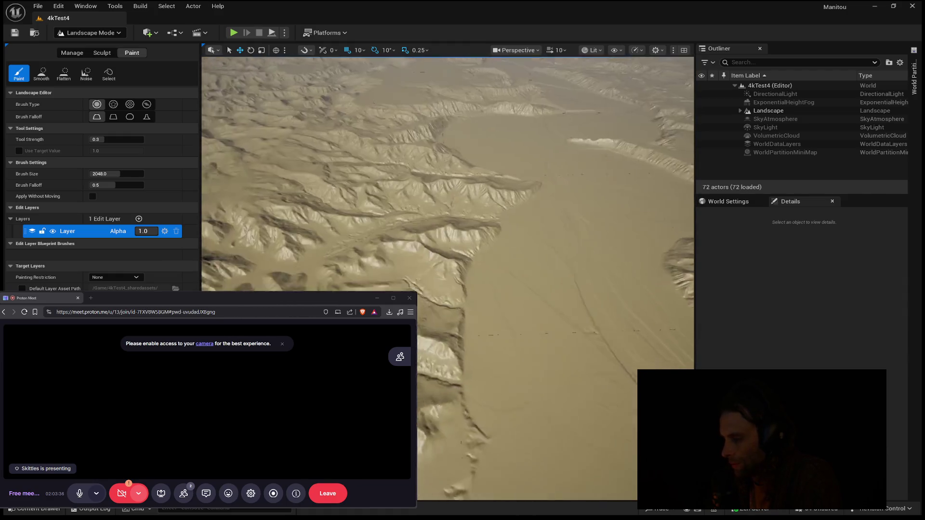
pyautogui.scroll(5, 447, 192)
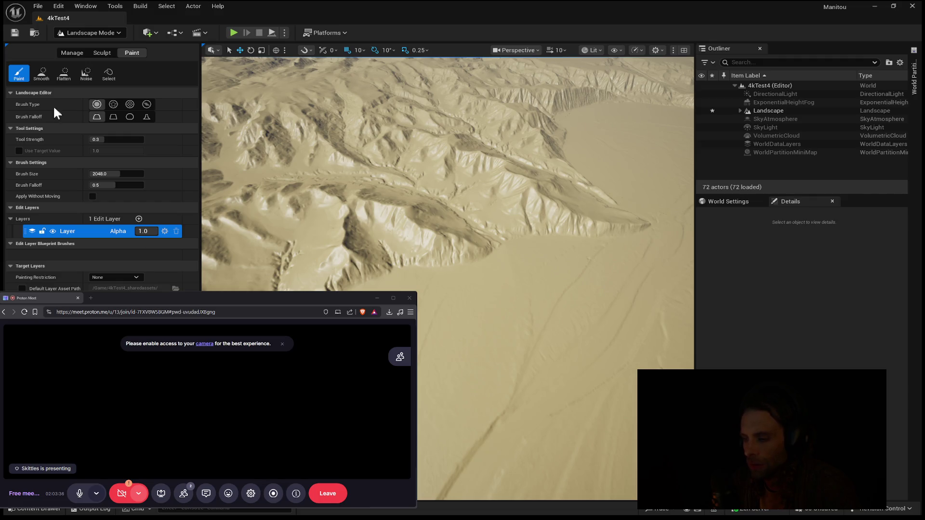
pyautogui.click(72, 53)
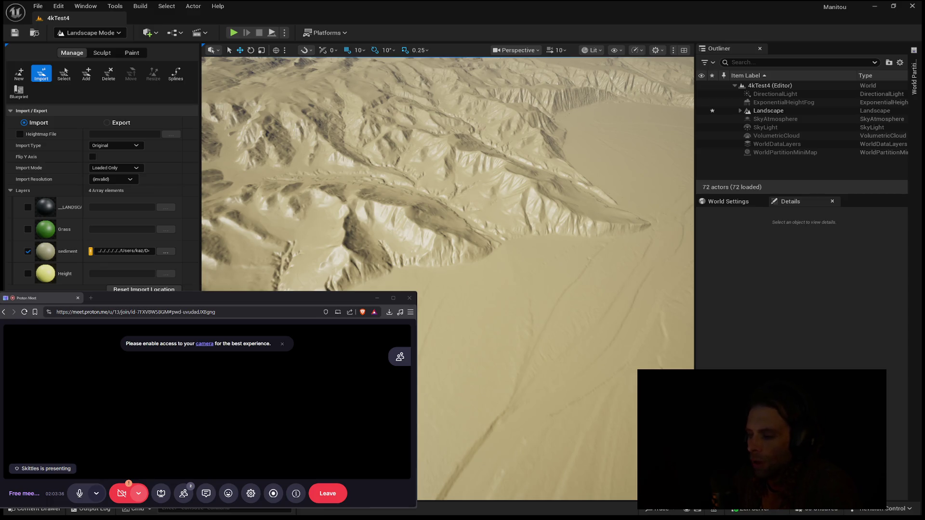
pyautogui.click(67, 70)
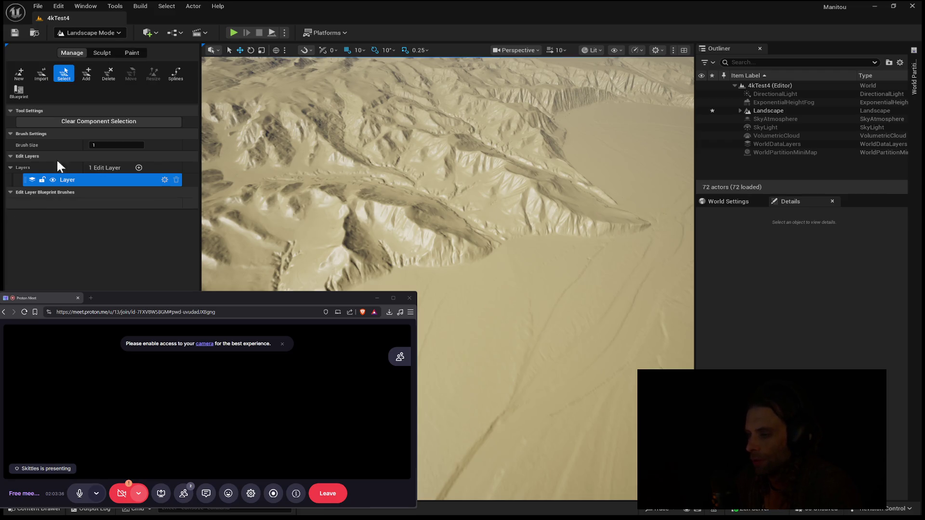
pyautogui.click(42, 74)
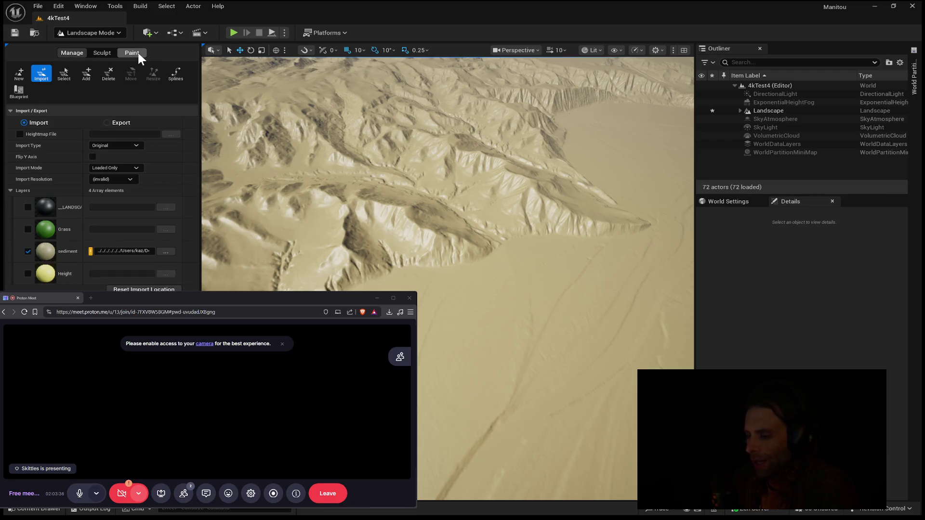
pyautogui.click(138, 54)
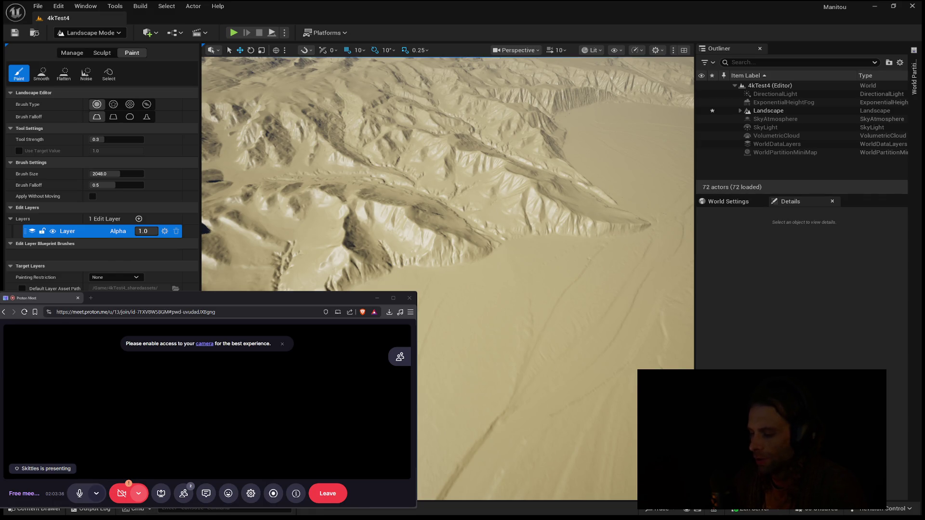
# - Zoom to a near top-down view of the ridges and bring up the project's content assets
pyautogui.scroll(5, 447, 174)
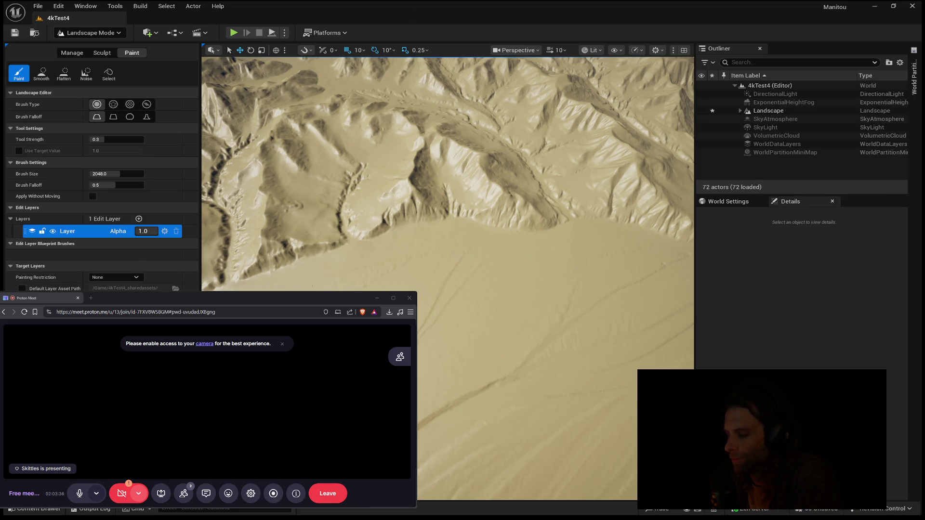
pyautogui.click(46, 511)
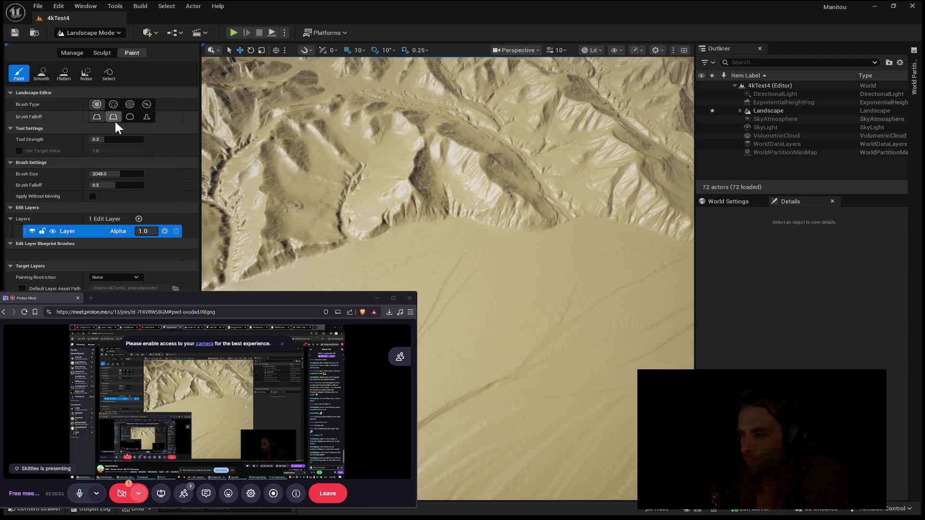
pyautogui.scroll(5, 448, 212)
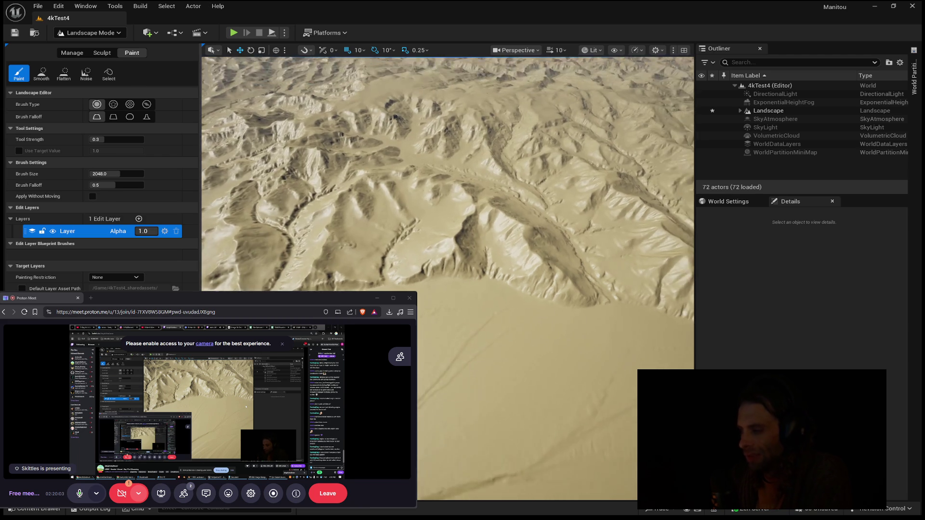
pyautogui.scroll(5, 221, 267)
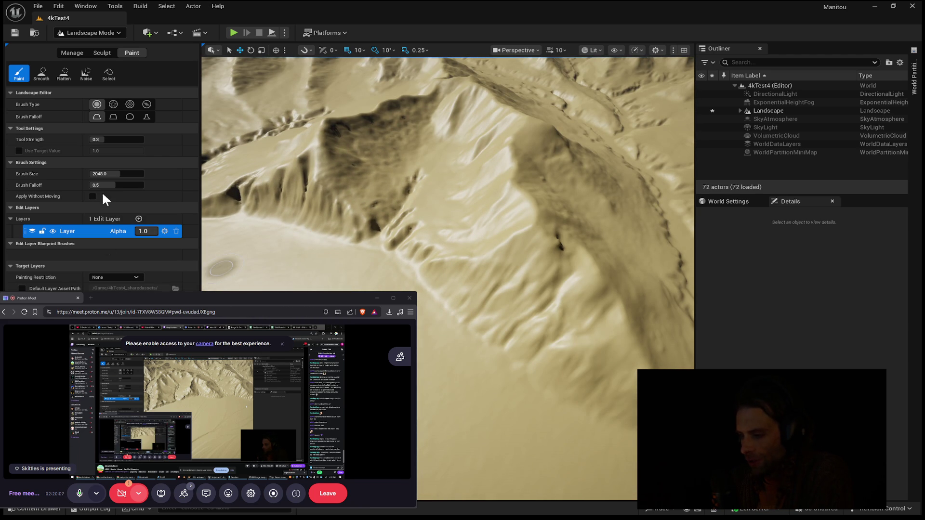
pyautogui.click(83, 51)
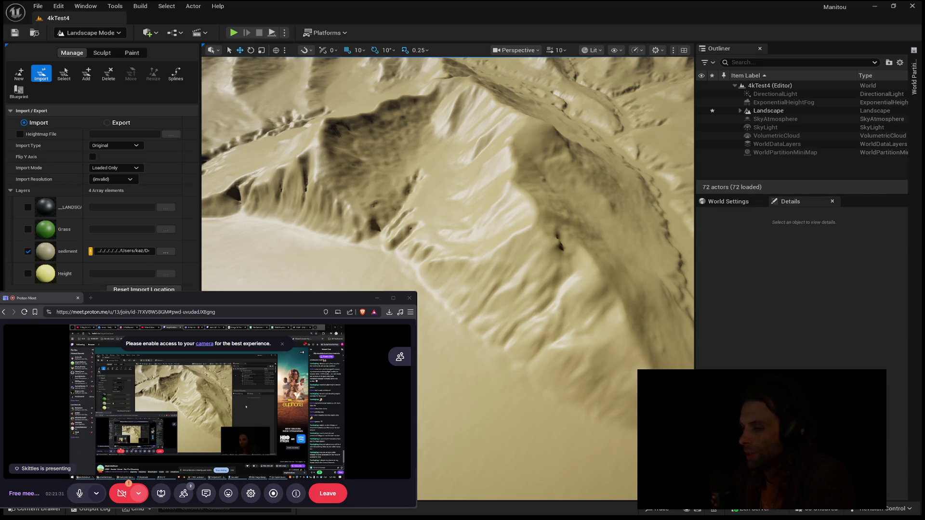
pyautogui.scroll(-10, 448, 208)
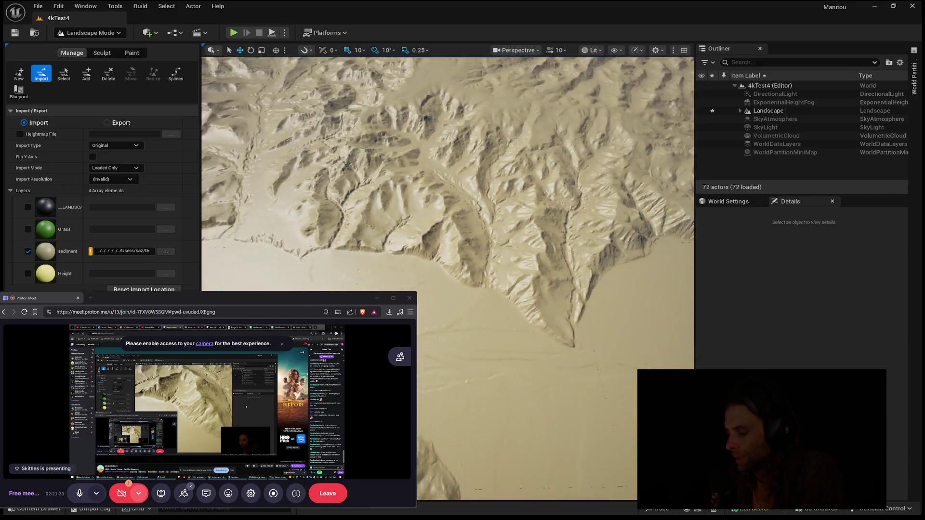
pyautogui.scroll(-5, 448, 280)
pyautogui.scroll(8, 448, 280)
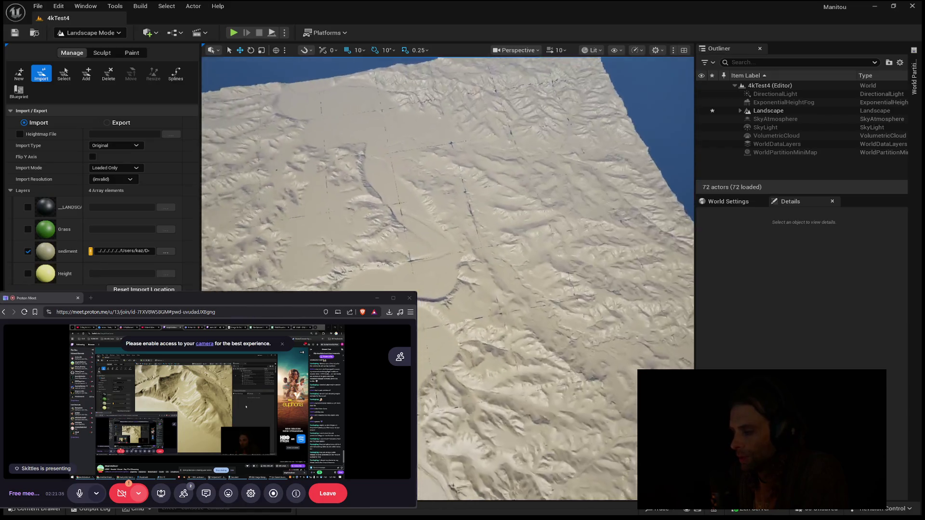
pyautogui.scroll(-6, 448, 280)
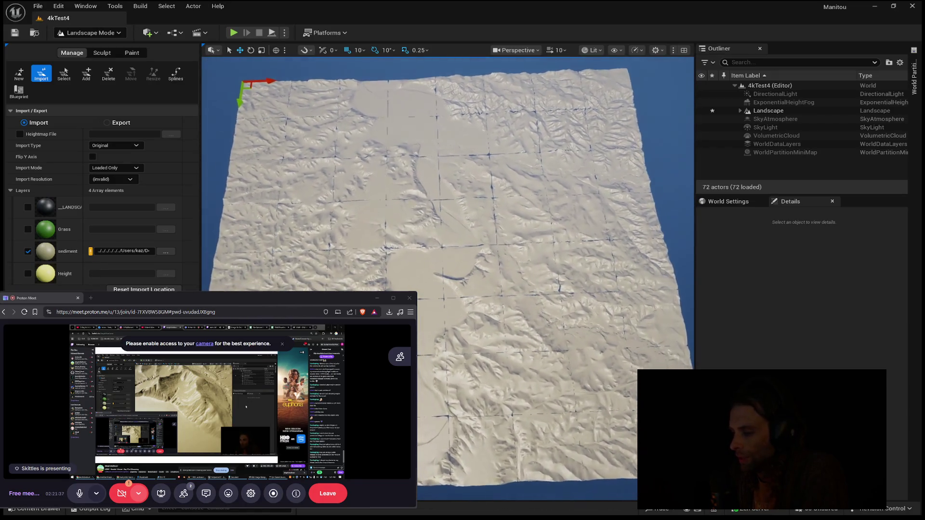
pyautogui.scroll(1, 448, 280)
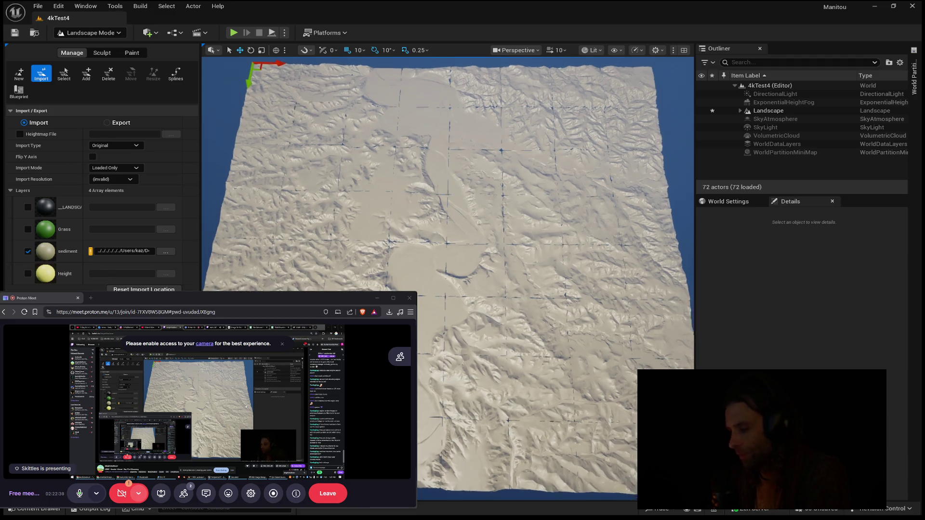
# - Zoom the camera in close over the landscape's central flat basin and surrounding ridges
pyautogui.scroll(3, 448, 280)
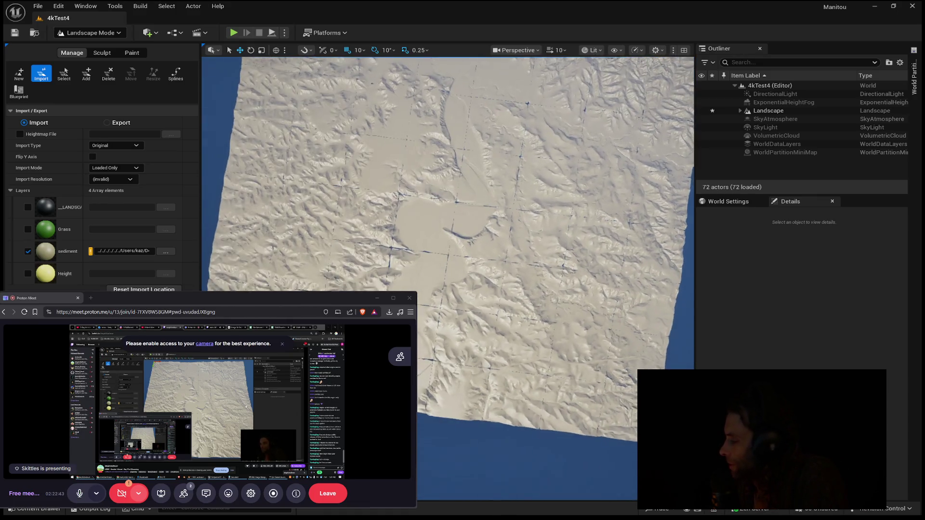
pyautogui.scroll(10, 448, 280)
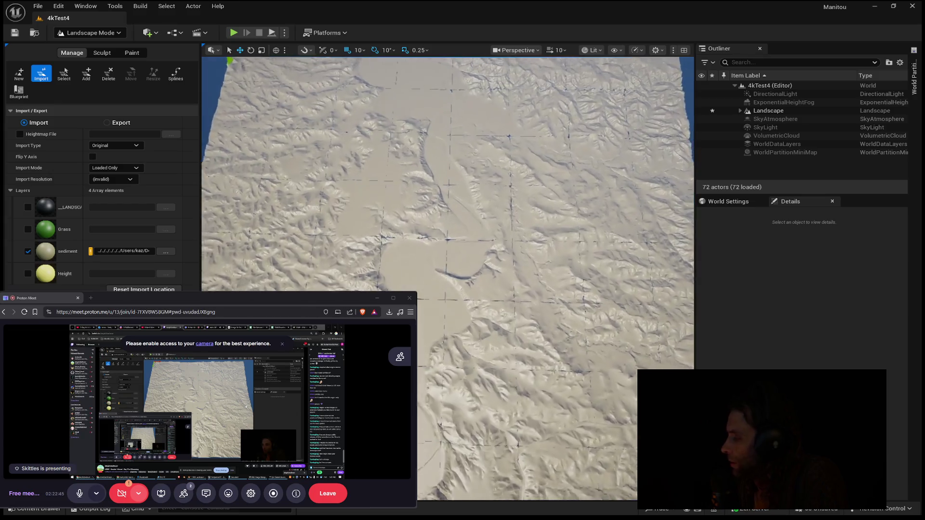
pyautogui.scroll(6, 549, 321)
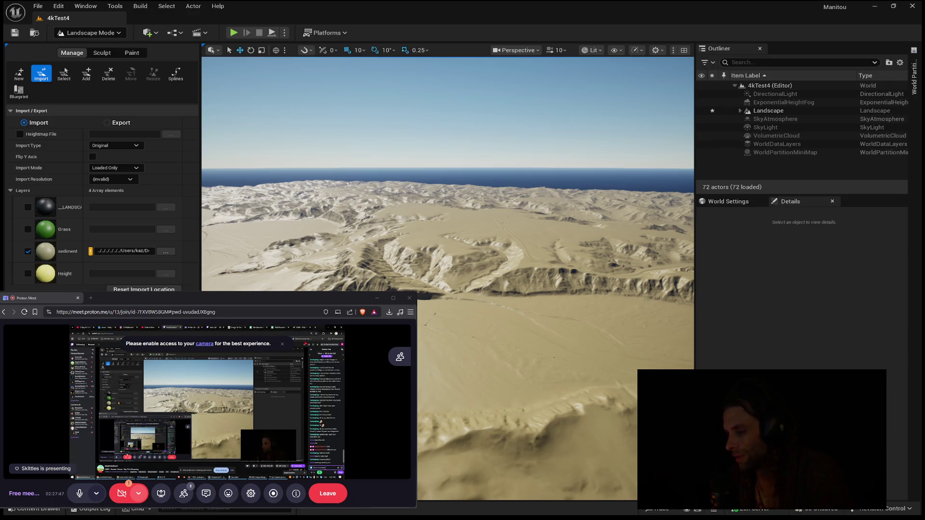
# - Fly forward and look down onto the eroded, sand-coloured 4kTest4 desert tiles
pyautogui.moveTo(487, 304)
pyautogui.mouseDown()
pyautogui.moveTo(487, 332)
pyautogui.moveTo(511, 309)
pyautogui.moveTo(520, 342)
pyautogui.moveTo(464, 322)
pyautogui.mouseUp()
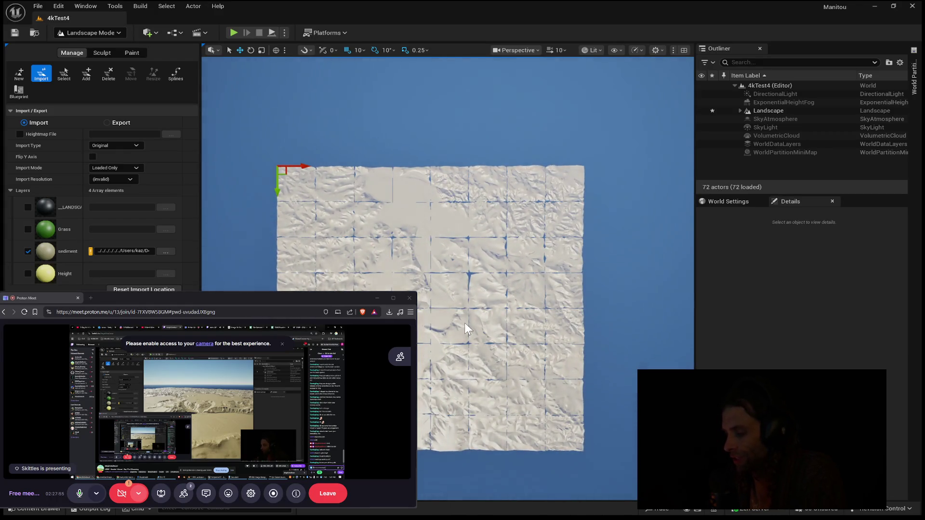
# - Tilt the view over the landscape tiles, then show the 4kTest4 World Partition map
pyautogui.moveTo(504, 265)
pyautogui.mouseDown()
pyautogui.moveTo(495, 284)
pyautogui.moveTo(510, 294)
pyautogui.moveTo(490, 269)
pyautogui.mouseUp()
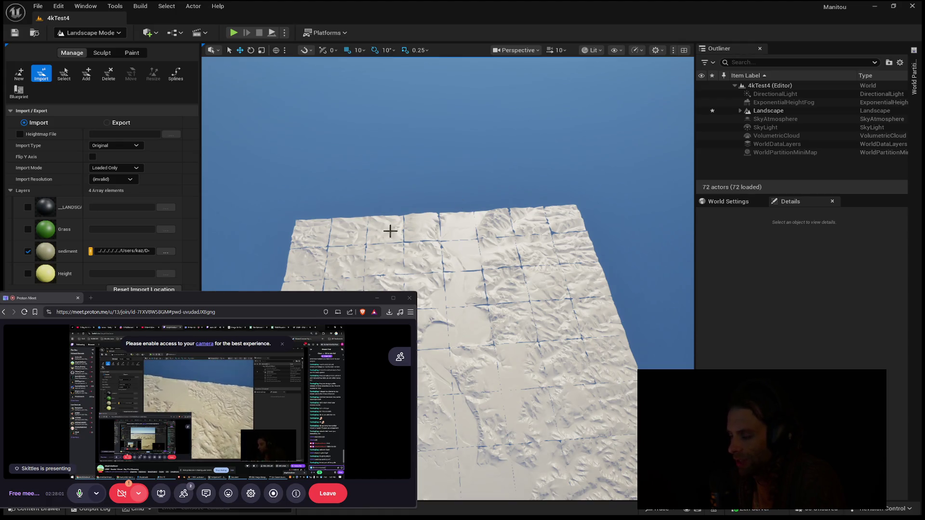
pyautogui.moveTo(479, 326)
pyautogui.mouseDown()
pyautogui.moveTo(469, 308)
pyautogui.moveTo(497, 280)
pyautogui.moveTo(497, 246)
pyautogui.moveTo(503, 262)
pyautogui.moveTo(484, 239)
pyautogui.moveTo(483, 327)
pyautogui.mouseUp()
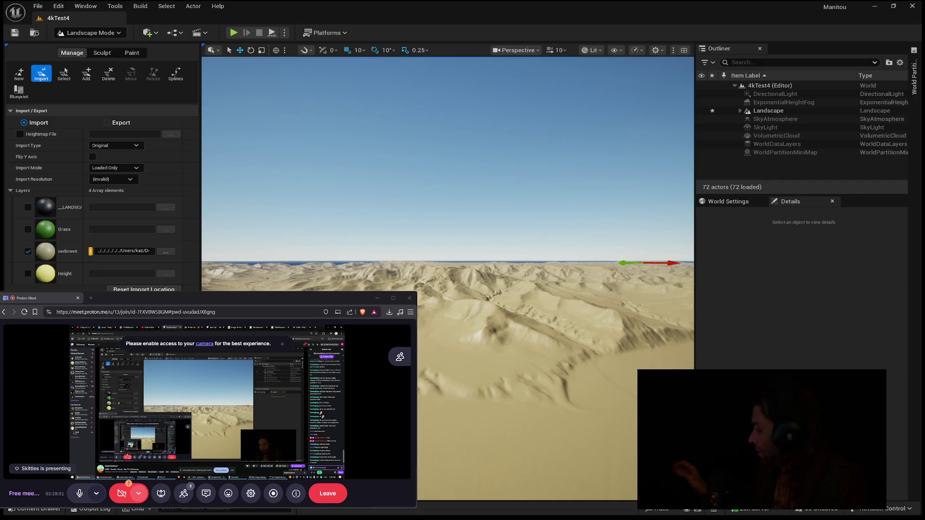
pyautogui.click(914, 77)
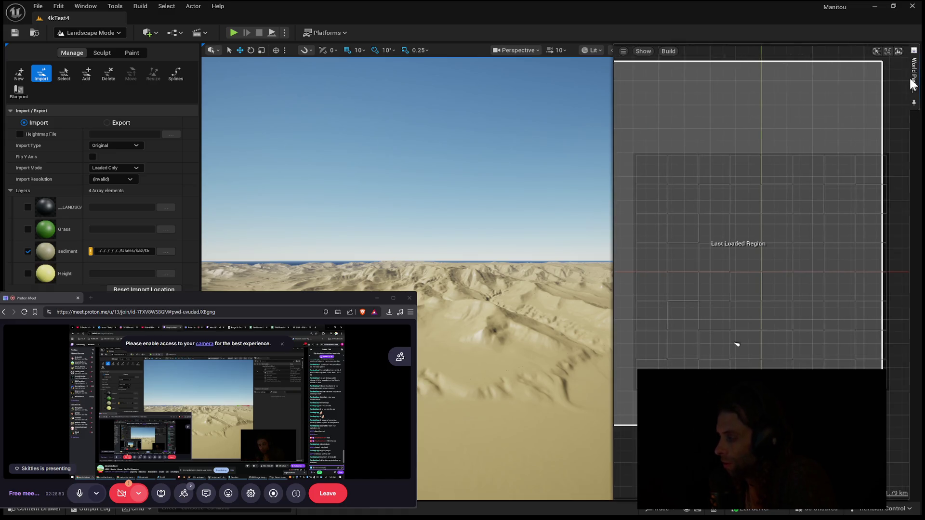
# - Zoom out the World Partition map, close it, and sweep the camera down over the terrain
pyautogui.scroll(-5, 817, 287)
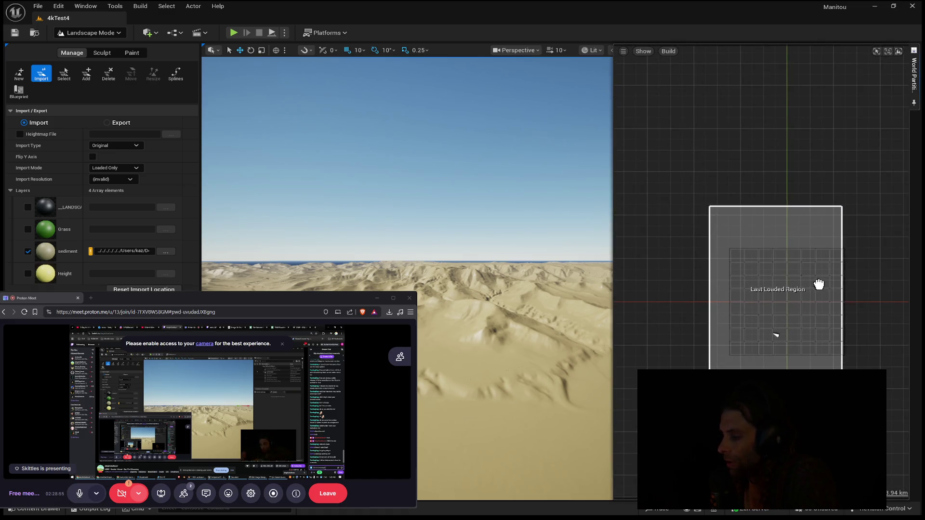
pyautogui.click(16, 33)
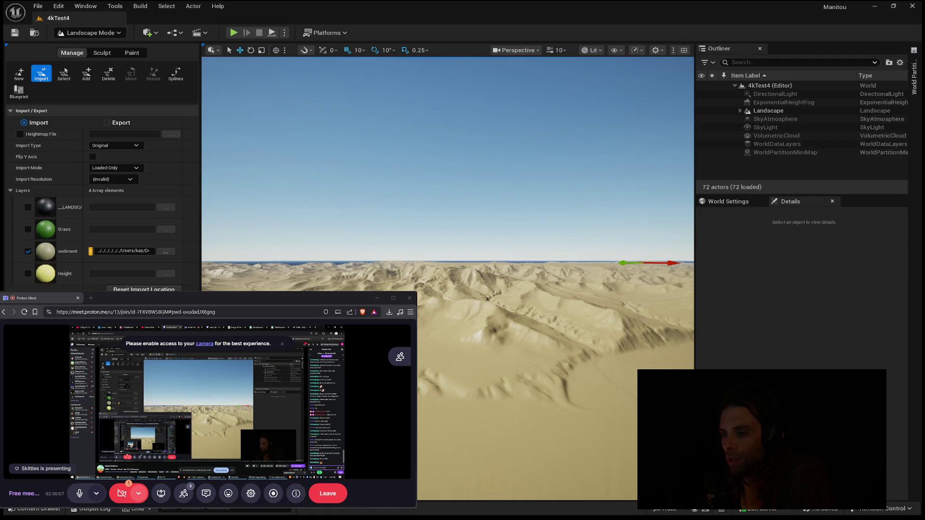
pyautogui.moveTo(448, 192); pyautogui.dragTo(164, 5)
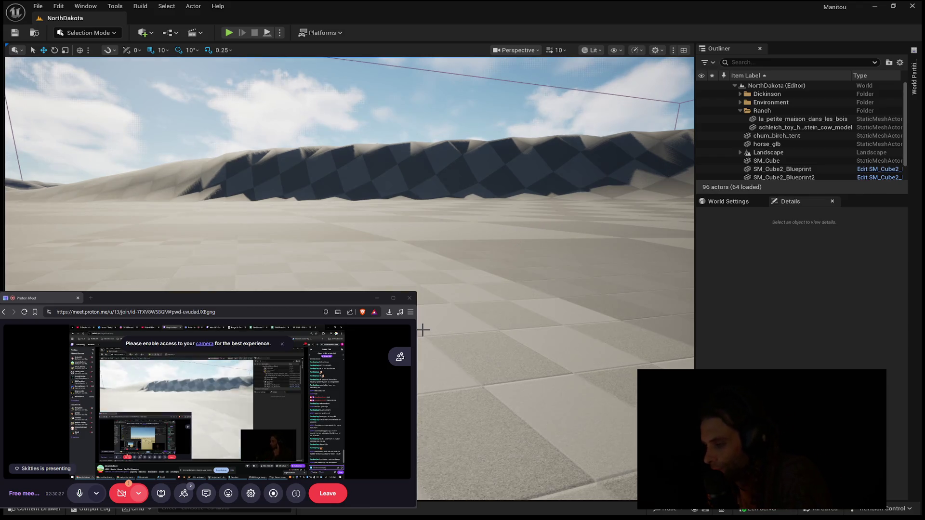
# - Pitch the camera down for an overhead view of the NorthDakota terrain
pyautogui.moveTo(423, 330)
pyautogui.mouseDown()
pyautogui.moveTo(424, 392)
pyautogui.moveTo(424, 357)
pyautogui.moveTo(419, 385)
pyautogui.moveTo(416, 366)
pyautogui.moveTo(434, 381)
pyautogui.moveTo(409, 378)
pyautogui.moveTo(404, 365)
pyautogui.mouseUp()
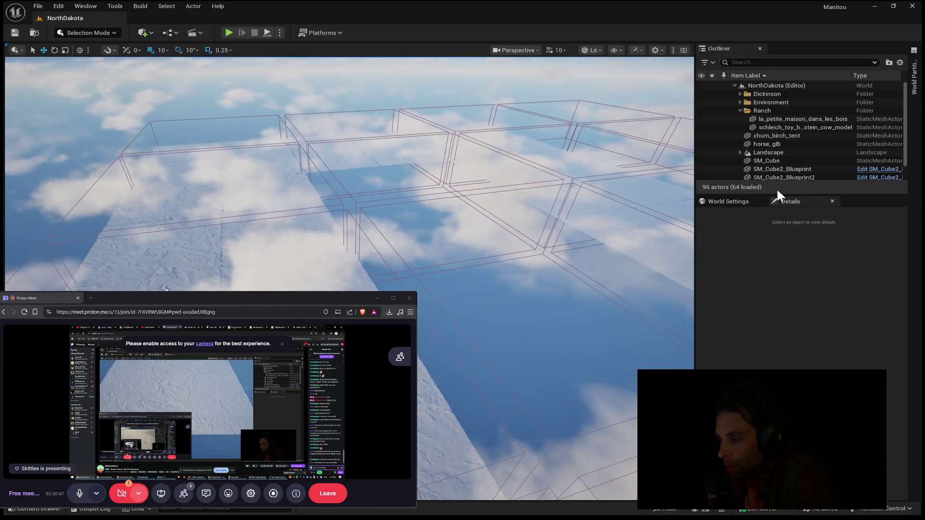
# - Open and widen the World Partition map, trying selections of column 2 and the top row
pyautogui.click(914, 77)
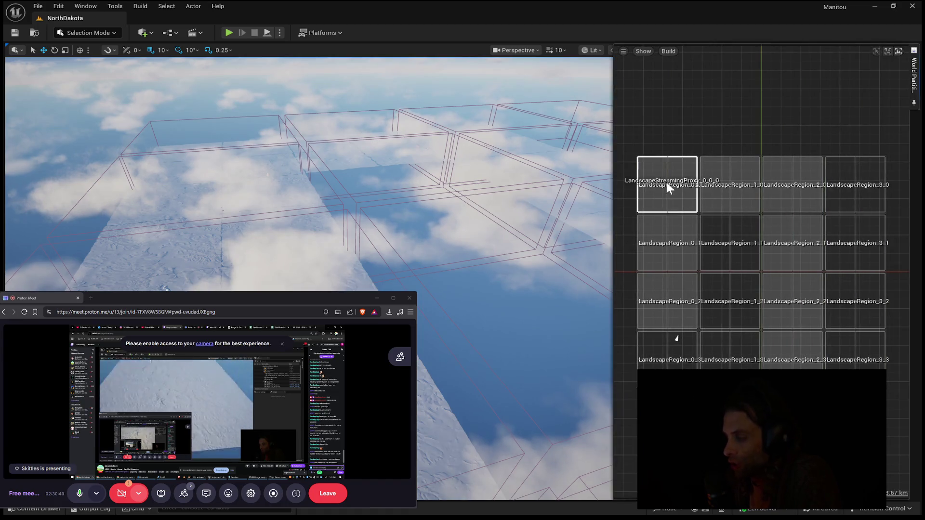
pyautogui.moveTo(611, 232); pyautogui.dragTo(525, 239)
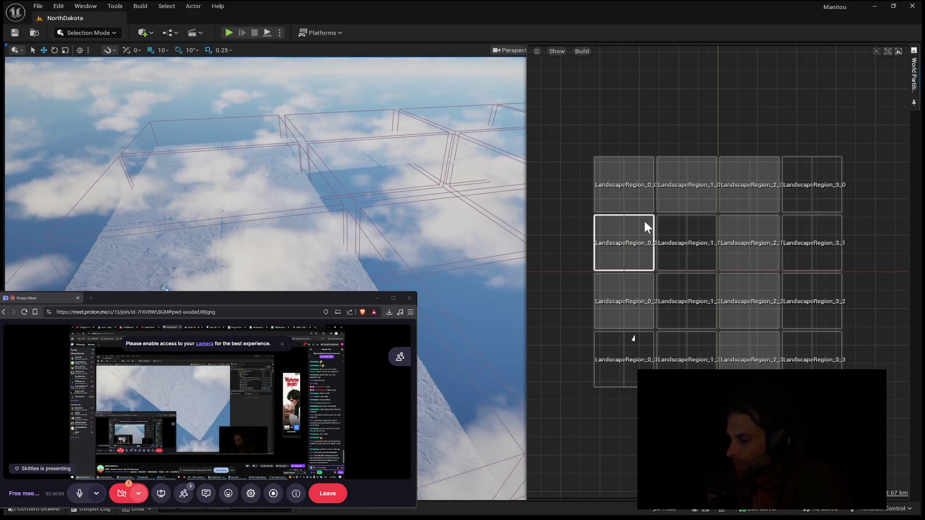
pyautogui.moveTo(779, 381); pyautogui.dragTo(740, 247)
pyautogui.moveTo(769, 327); pyautogui.dragTo(774, 292)
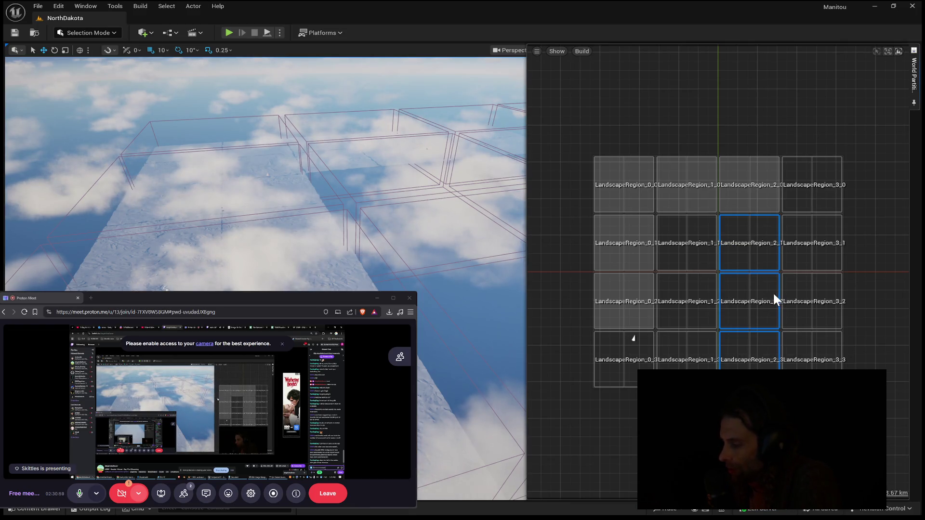
pyautogui.moveTo(787, 171); pyautogui.dragTo(618, 192)
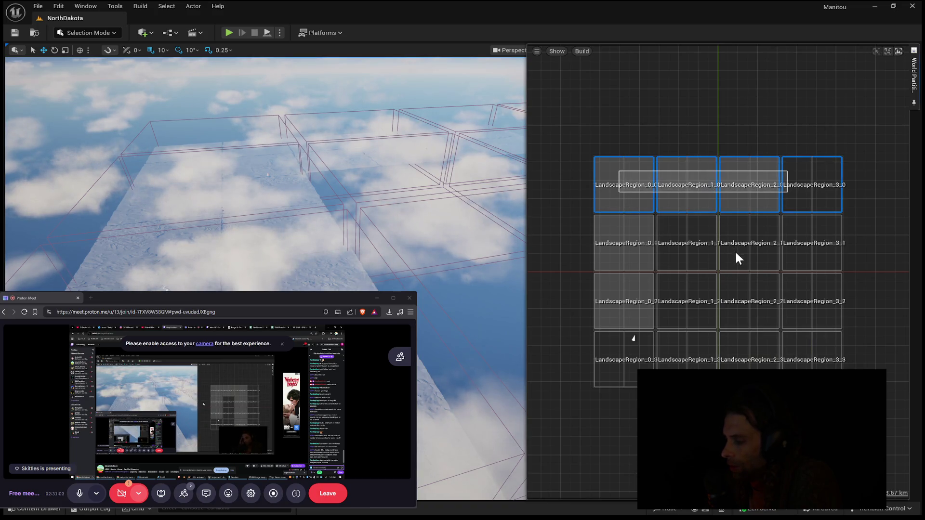
pyautogui.click(739, 212)
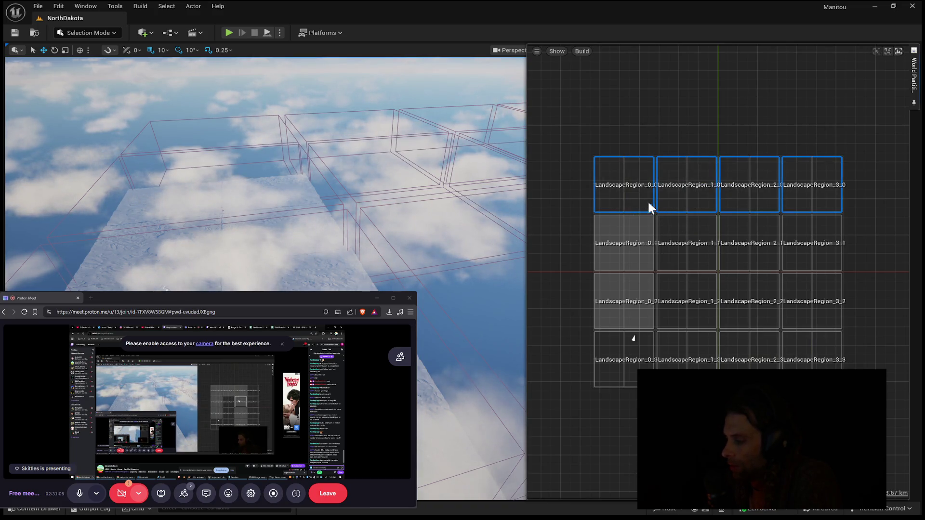
# - Select the column 1 landscape regions, load them, then unload them with Delete
pyautogui.moveTo(673, 198); pyautogui.dragTo(629, 366)
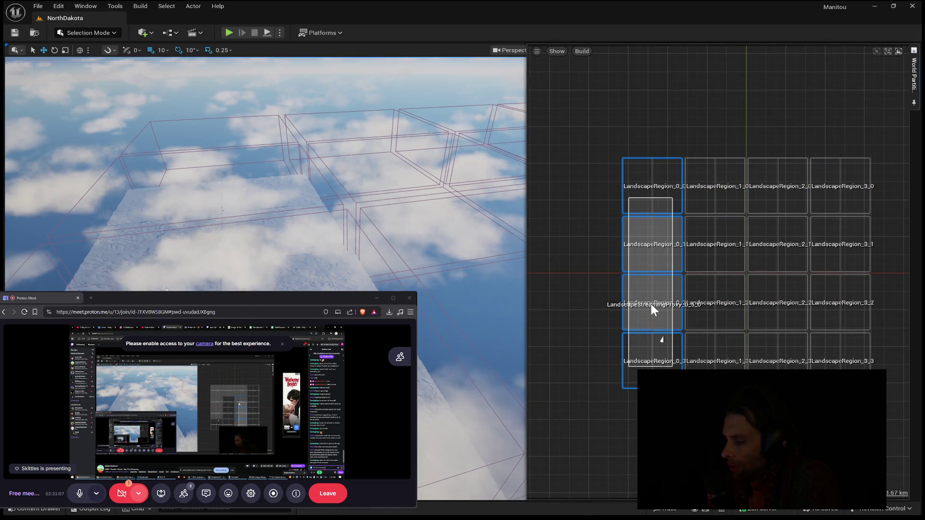
pyautogui.moveTo(715, 373)
pyautogui.mouseDown()
pyautogui.moveTo(704, 249)
pyautogui.moveTo(724, 183)
pyautogui.moveTo(701, 247)
pyautogui.moveTo(704, 235)
pyautogui.mouseUp()
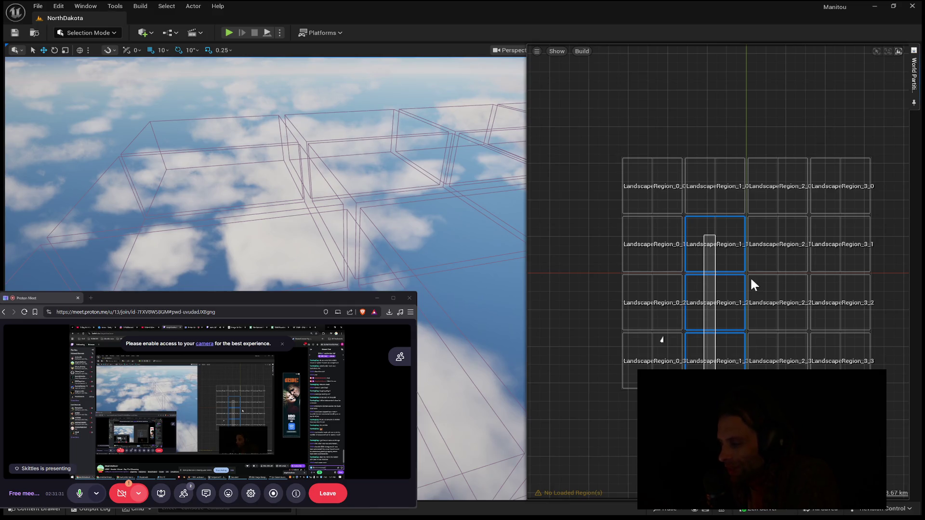
pyautogui.click(710, 238)
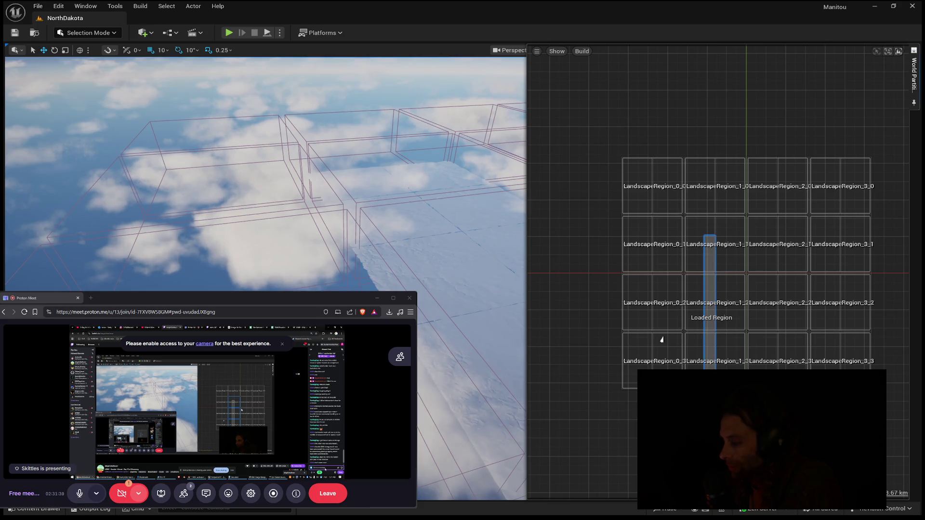
pyautogui.press('Delete')
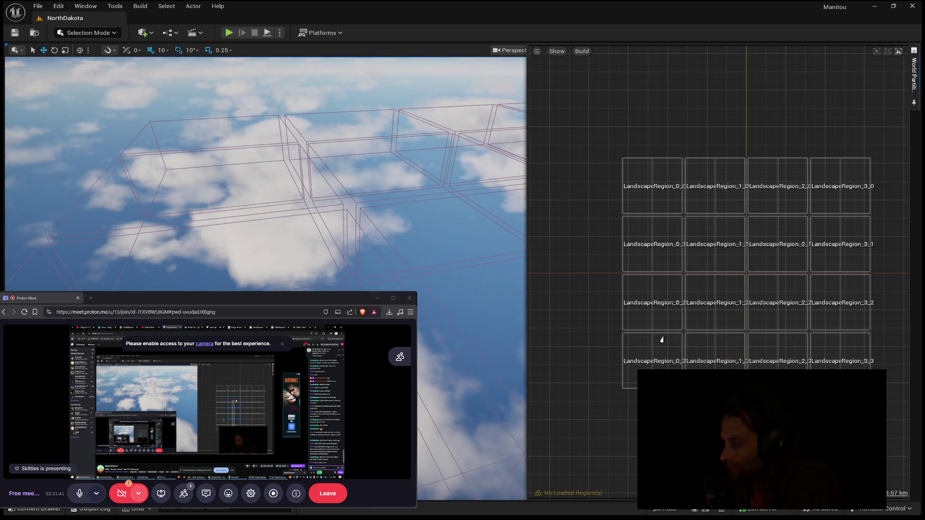
# - Marquee over column 1, then over top-row regions LandscapeRegion_1_0 to 3_0 to load them
pyautogui.moveTo(744, 385)
pyautogui.mouseDown()
pyautogui.moveTo(689, 335)
pyautogui.moveTo(692, 187)
pyautogui.mouseUp()
pyautogui.moveTo(735, 322)
pyautogui.mouseDown()
pyautogui.moveTo(715, 317)
pyautogui.moveTo(689, 248)
pyautogui.moveTo(694, 169)
pyautogui.mouseUp()
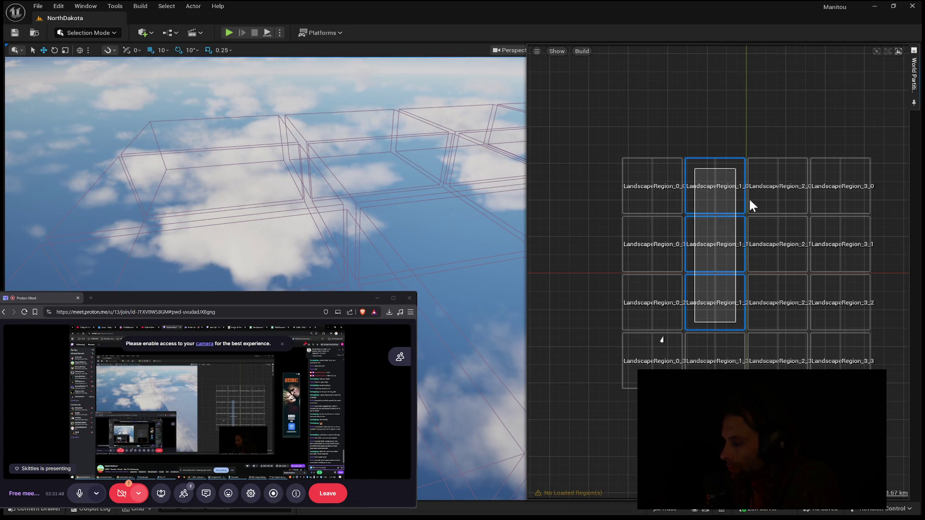
pyautogui.moveTo(712, 174)
pyautogui.mouseDown()
pyautogui.moveTo(849, 207)
pyautogui.moveTo(839, 199)
pyautogui.moveTo(827, 215)
pyautogui.moveTo(819, 343)
pyautogui.moveTo(837, 343)
pyautogui.mouseUp()
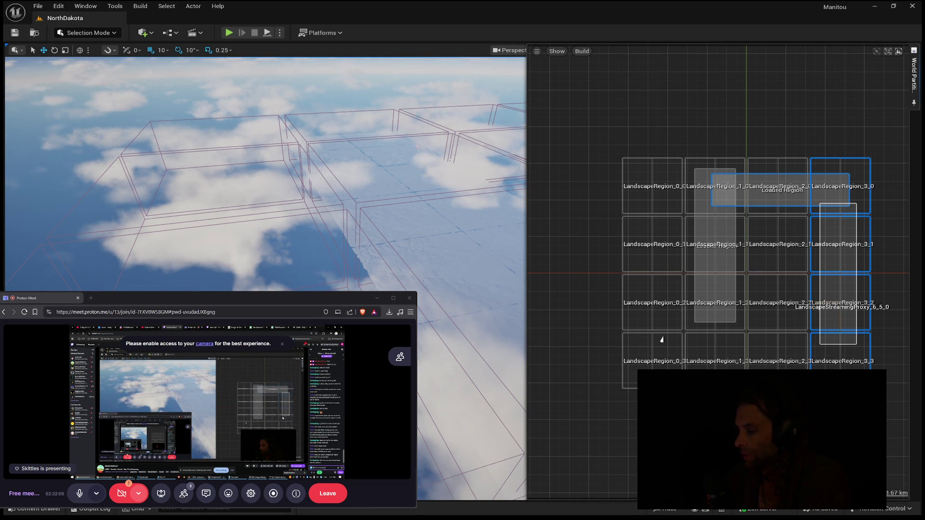
# - Press Escape to hide the World Partition map and widen the viewport
pyautogui.press('Escape')
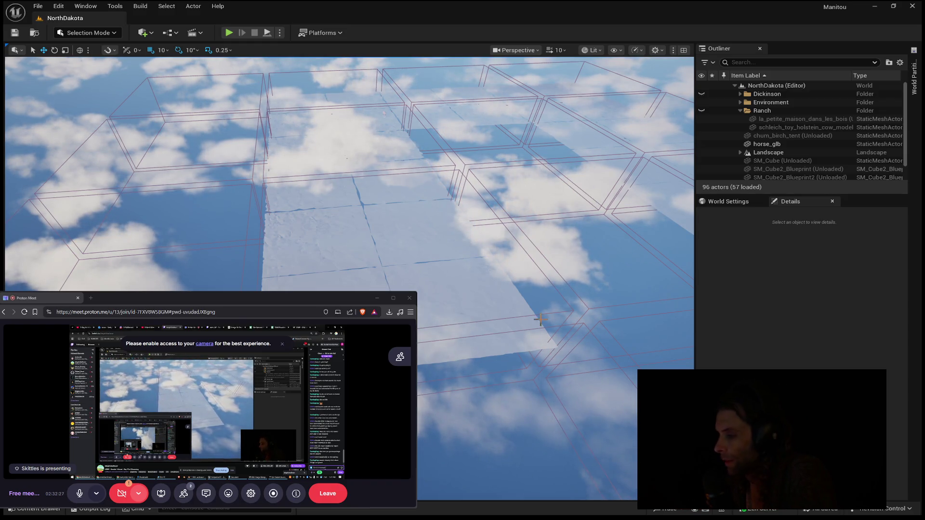
# - Reopen the World Partition map, unload the top-row region, and load top-row columns 1 and 2
pyautogui.click(914, 80)
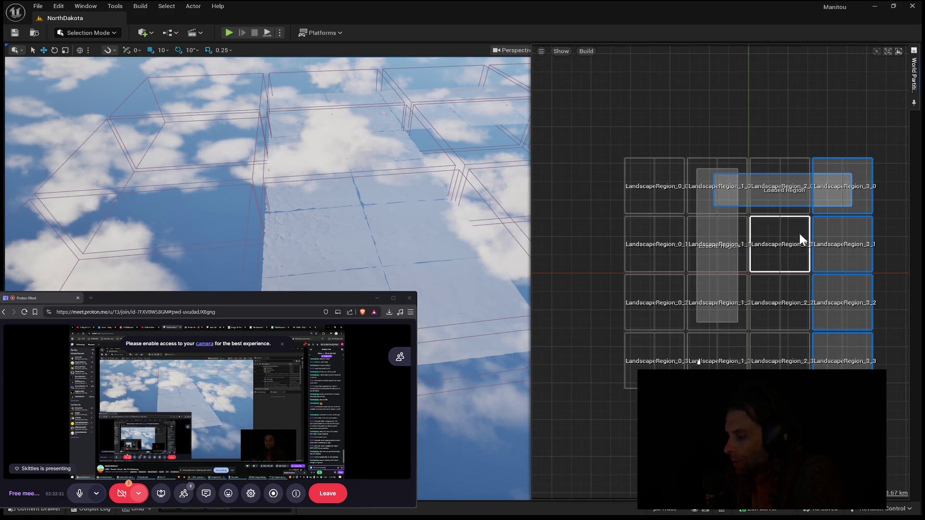
pyautogui.moveTo(817, 106); pyautogui.dragTo(714, 202)
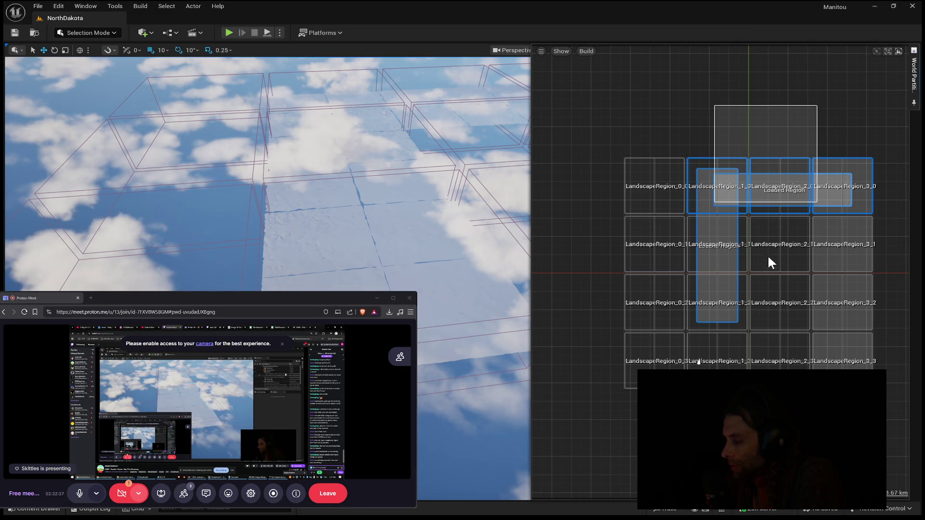
pyautogui.click(855, 117)
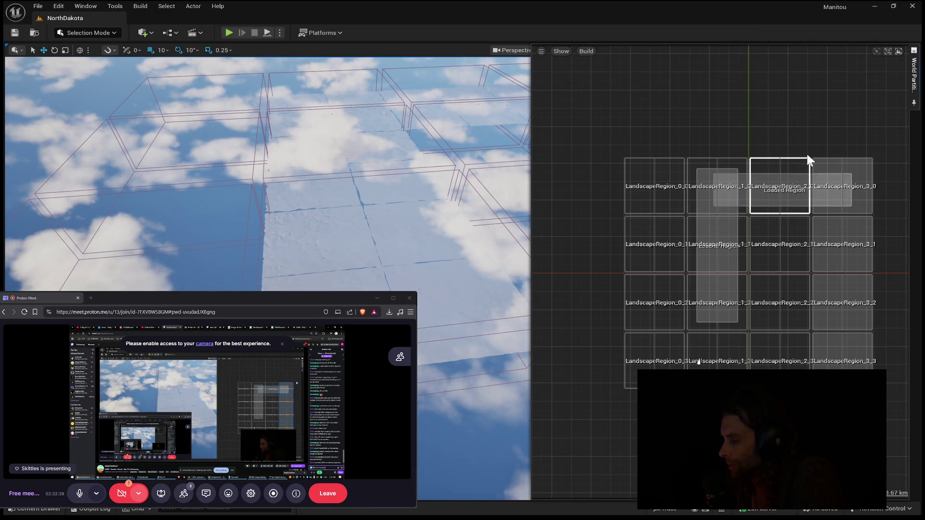
pyautogui.click(796, 178)
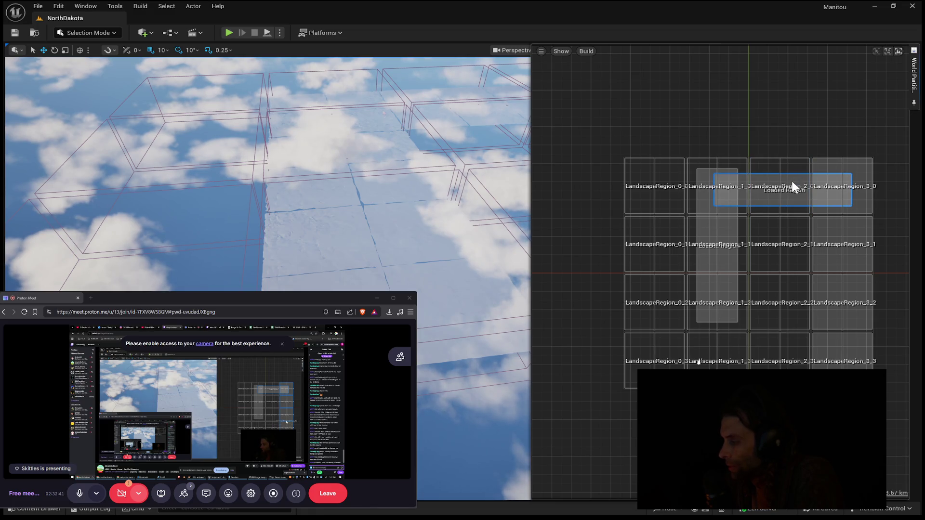
pyautogui.press('Delete')
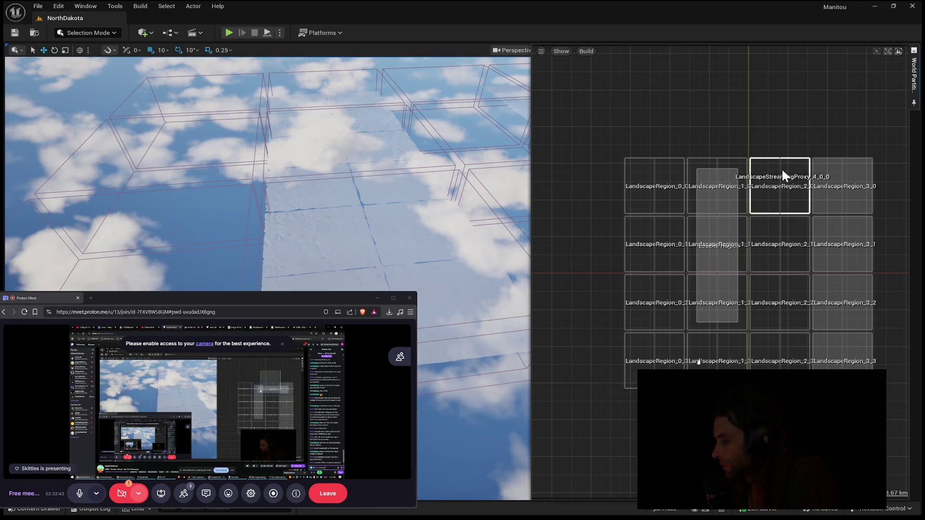
pyautogui.moveTo(784, 197); pyautogui.dragTo(688, 213)
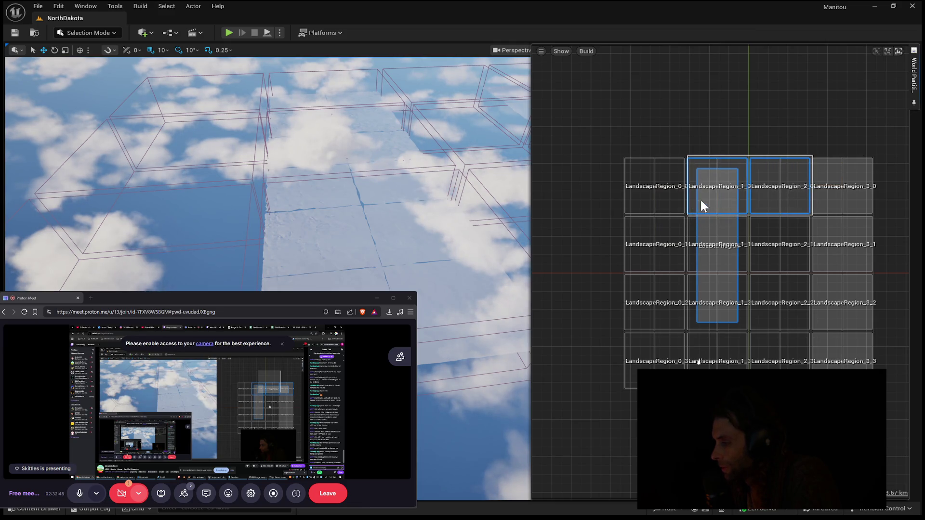
pyautogui.doubleClick(735, 213)
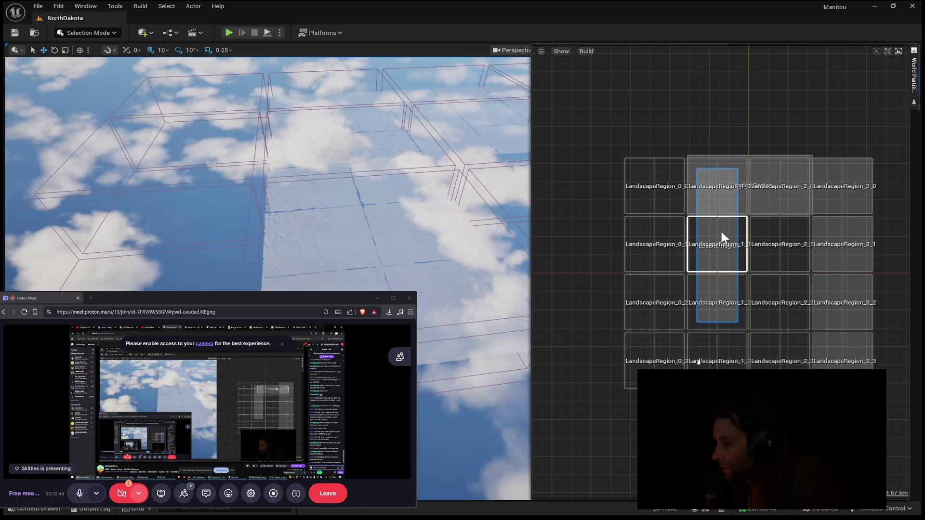
# - Select LandscapeRegion_1_0 through 1_2, clear the selection, and return to the 3D terrain view
pyautogui.click(720, 227)
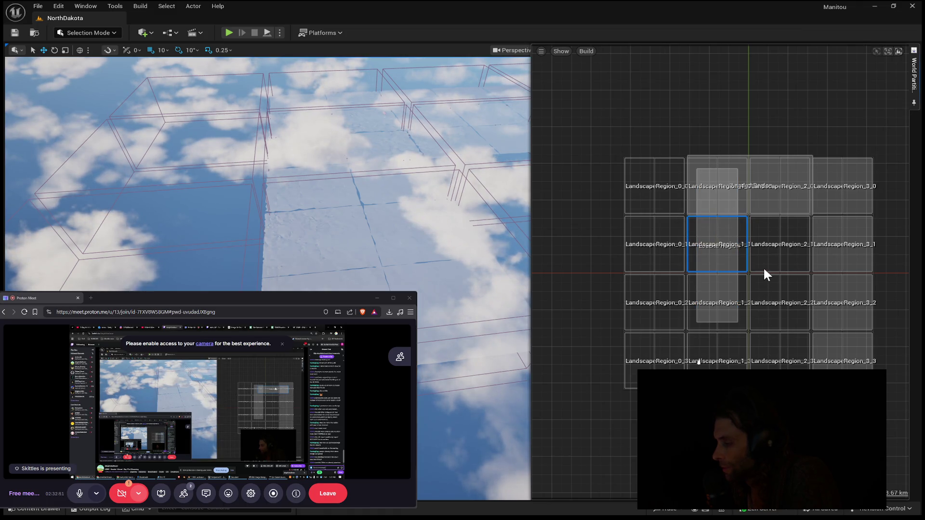
pyautogui.moveTo(747, 328)
pyautogui.mouseDown()
pyautogui.moveTo(687, 299)
pyautogui.moveTo(686, 212)
pyautogui.mouseUp()
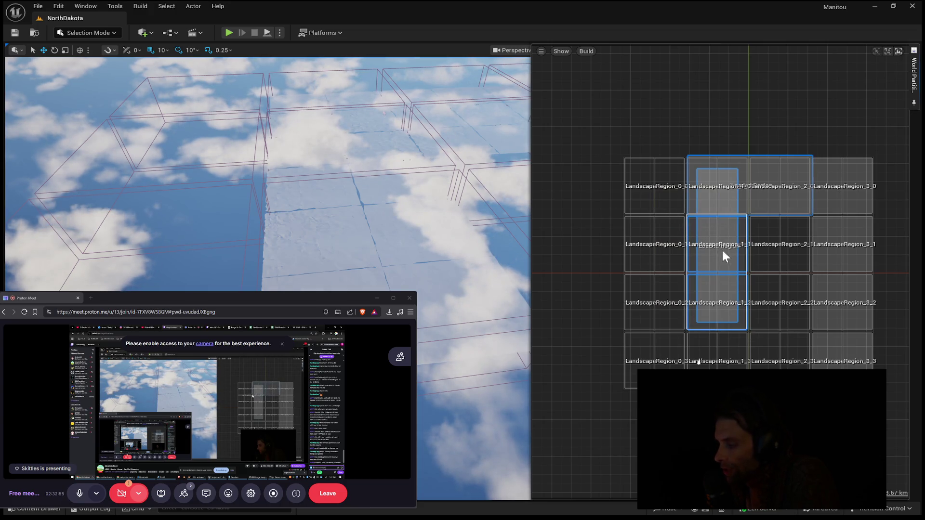
pyautogui.click(733, 270)
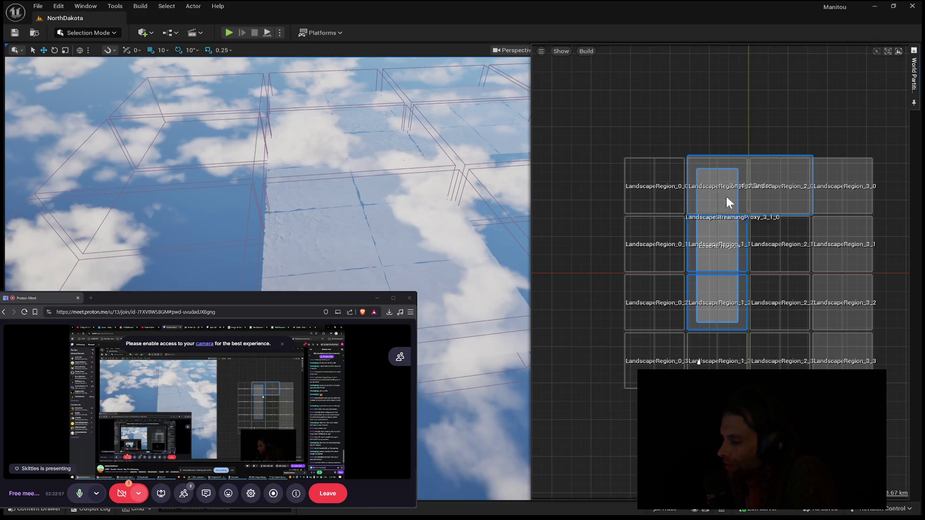
pyautogui.press('Escape')
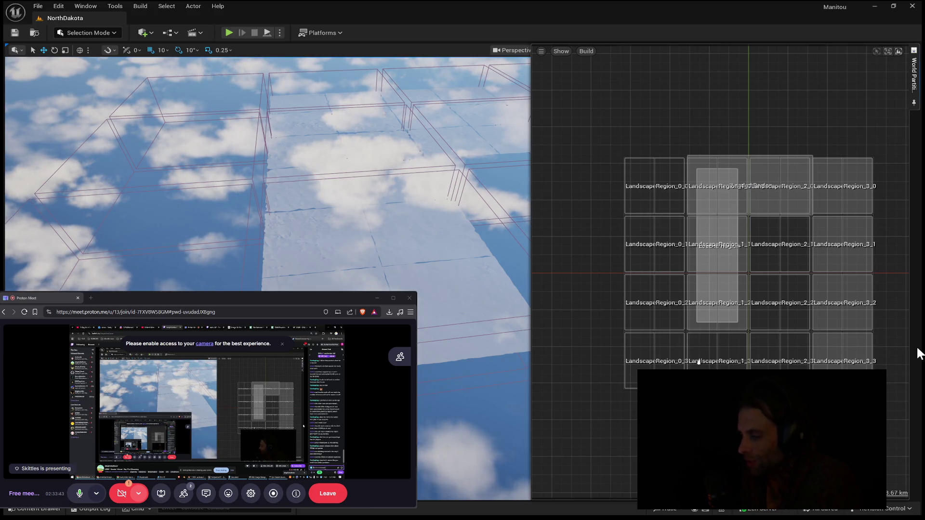
pyautogui.moveTo(430, 303)
pyautogui.mouseDown()
pyautogui.moveTo(442, 255)
pyautogui.moveTo(231, 210)
pyautogui.mouseUp()
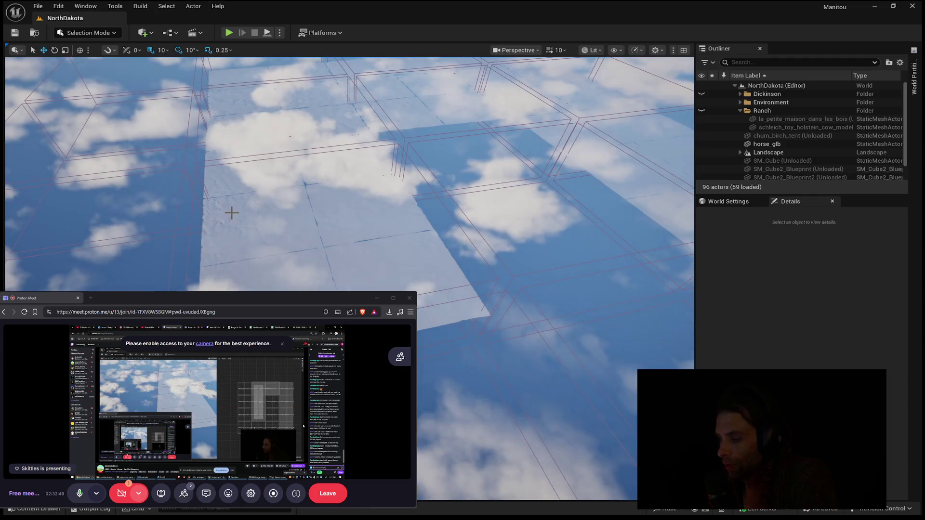
# - Fly the camera down close over the loaded terrain tiles using zoom, drags and W/S
pyautogui.scroll(3, 258, 188)
pyautogui.moveTo(389, 196)
pyautogui.mouseDown()
pyautogui.moveTo(375, 201)
pyautogui.moveTo(382, 154)
pyautogui.mouseUp()
pyautogui.moveTo(377, 201); pyautogui.dragTo(415, 276)
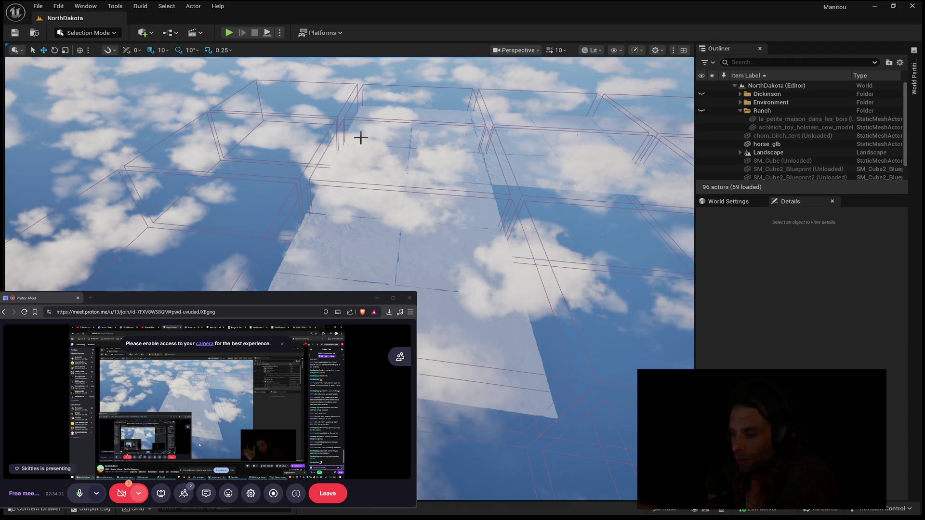
pyautogui.press('w')
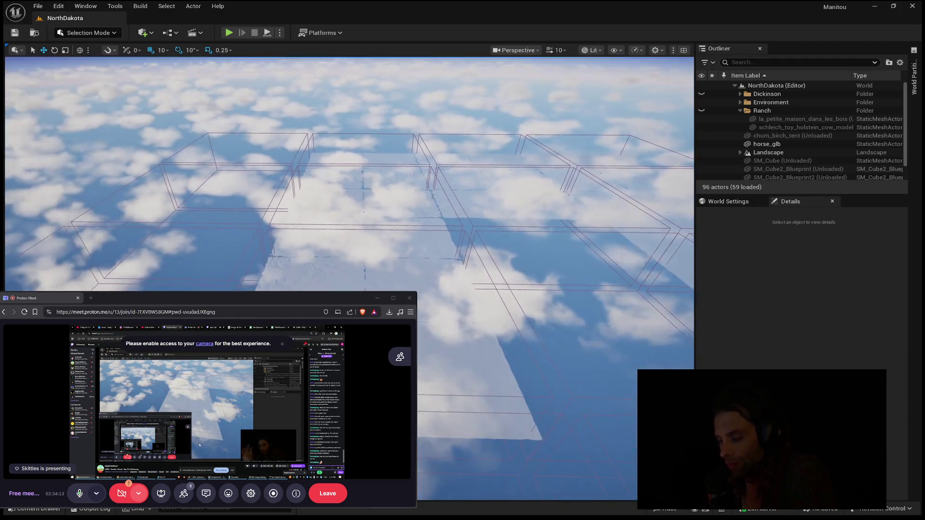
pyautogui.press('s')
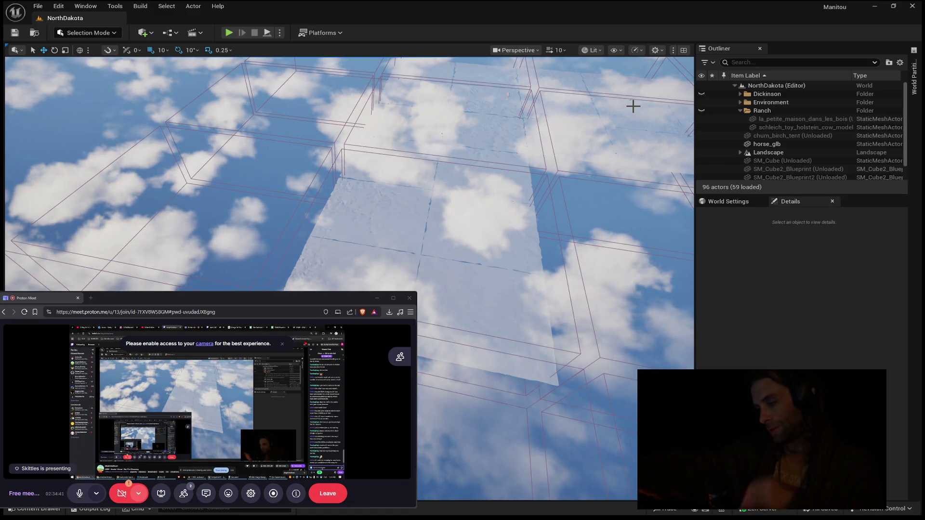
pyautogui.moveTo(633, 106); pyautogui.dragTo(633, 44)
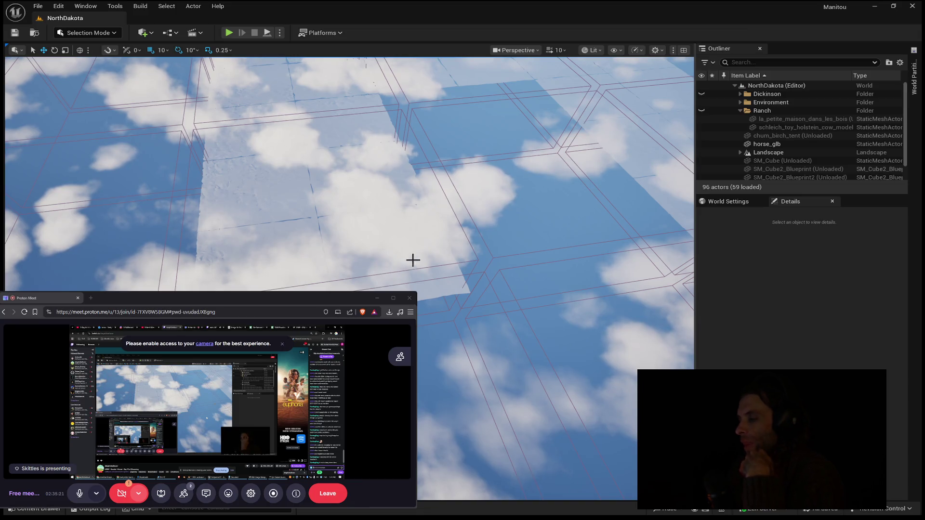
pyautogui.moveTo(425, 236)
pyautogui.mouseDown()
pyautogui.moveTo(424, 250)
pyautogui.moveTo(432, 241)
pyautogui.mouseUp()
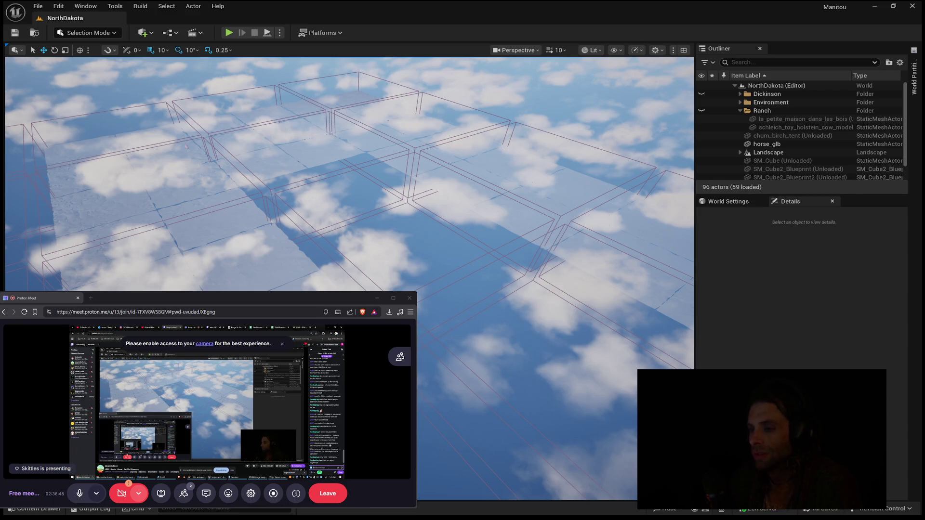
pyautogui.press('w')
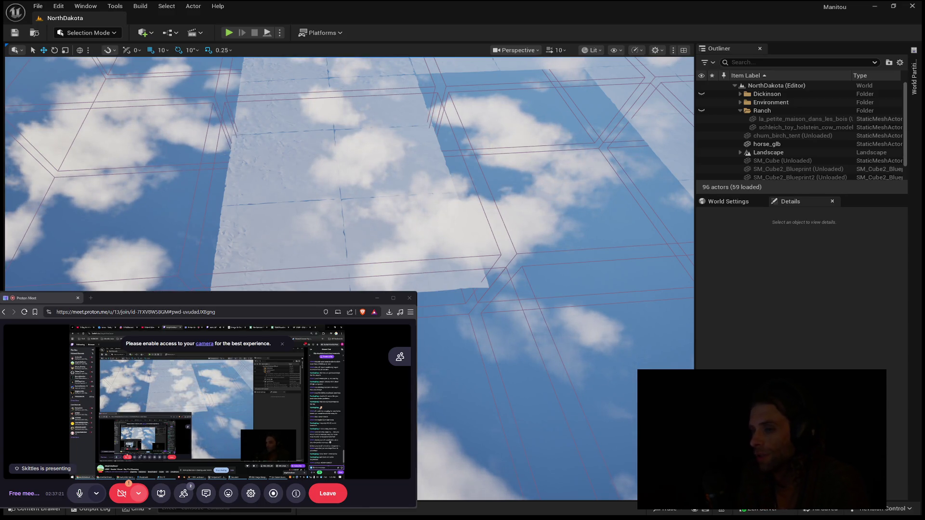
pyautogui.moveTo(327, 233)
pyautogui.mouseDown()
pyautogui.moveTo(327, 215)
pyautogui.moveTo(327, 233)
pyautogui.mouseUp()
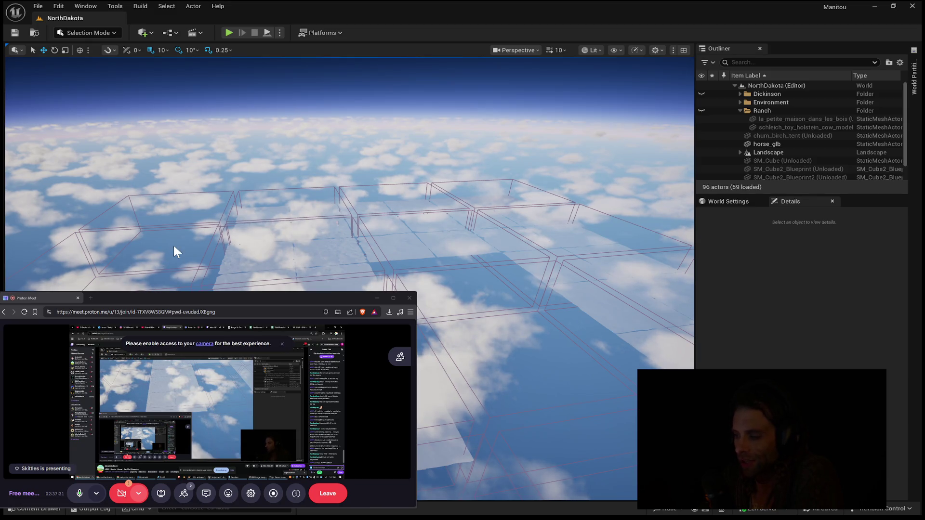
# - Move the camera over the grid, then enlarge the Proton Meet window to about 1440x750
pyautogui.moveTo(580, 274)
pyautogui.mouseDown()
pyautogui.moveTo(562, 326)
pyautogui.moveTo(413, 207)
pyautogui.mouseUp()
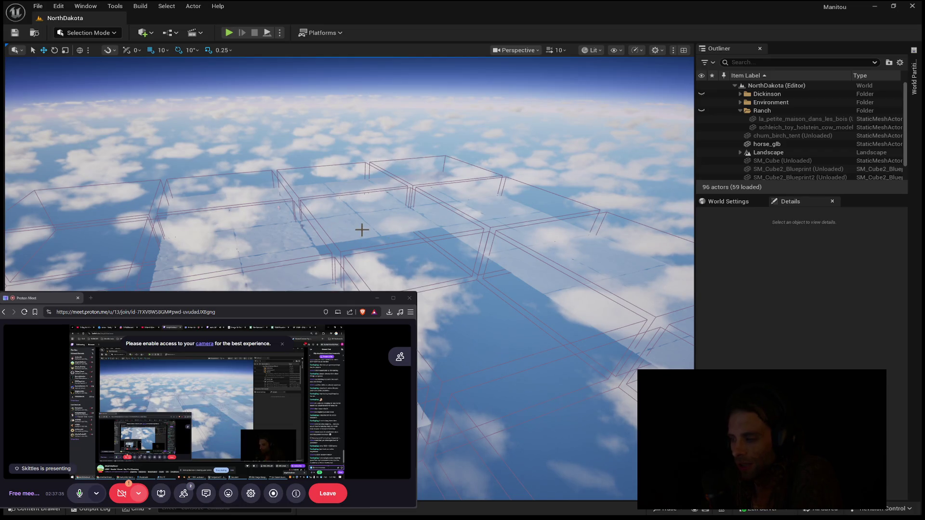
pyautogui.moveTo(406, 227)
pyautogui.mouseDown()
pyautogui.moveTo(456, 256)
pyautogui.moveTo(482, 226)
pyautogui.moveTo(474, 203)
pyautogui.moveTo(444, 251)
pyautogui.moveTo(440, 284)
pyautogui.mouseUp()
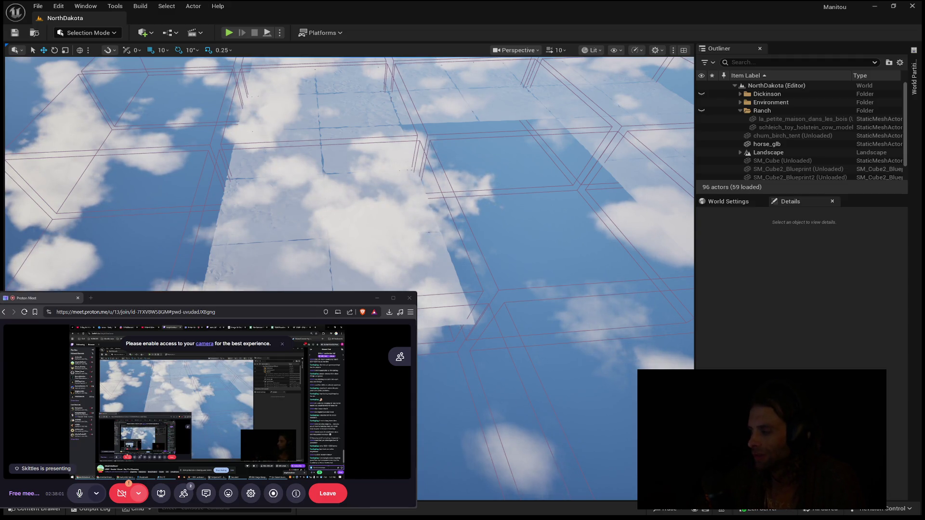
pyautogui.moveTo(350, 279)
pyautogui.mouseDown()
pyautogui.moveTo(349, 111)
pyautogui.moveTo(349, 159)
pyautogui.moveTo(367, 164)
pyautogui.moveTo(363, 193)
pyautogui.mouseUp()
pyautogui.moveTo(485, 248)
pyautogui.mouseDown()
pyautogui.moveTo(496, 247)
pyautogui.moveTo(486, 247)
pyautogui.mouseUp()
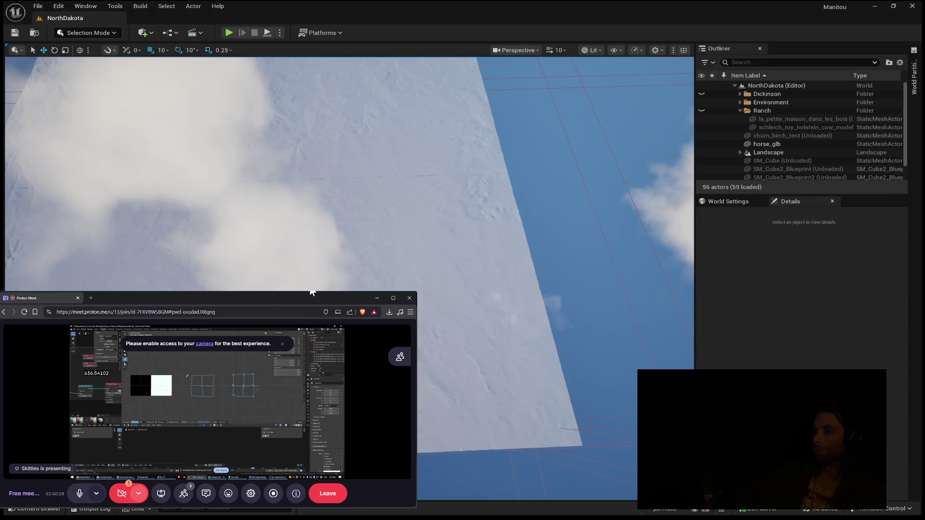
pyautogui.moveTo(417, 292); pyautogui.dragTo(694, 150)
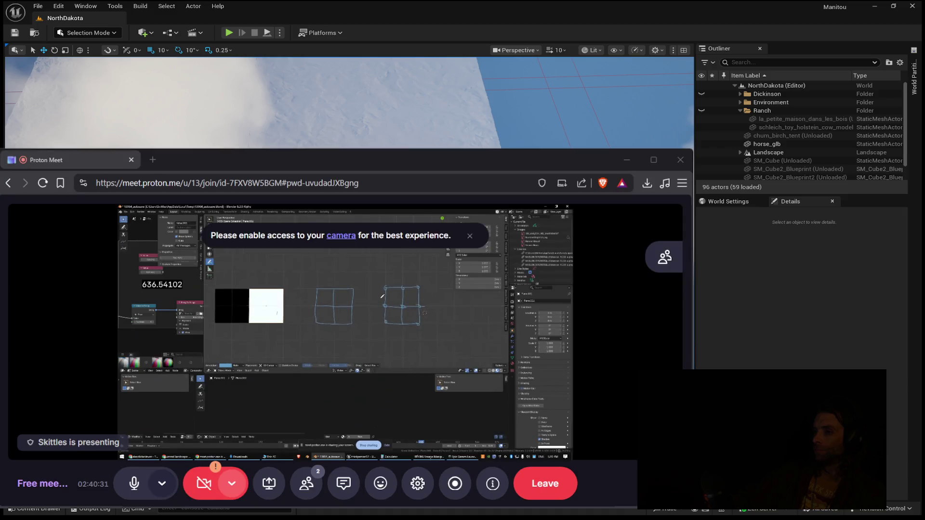
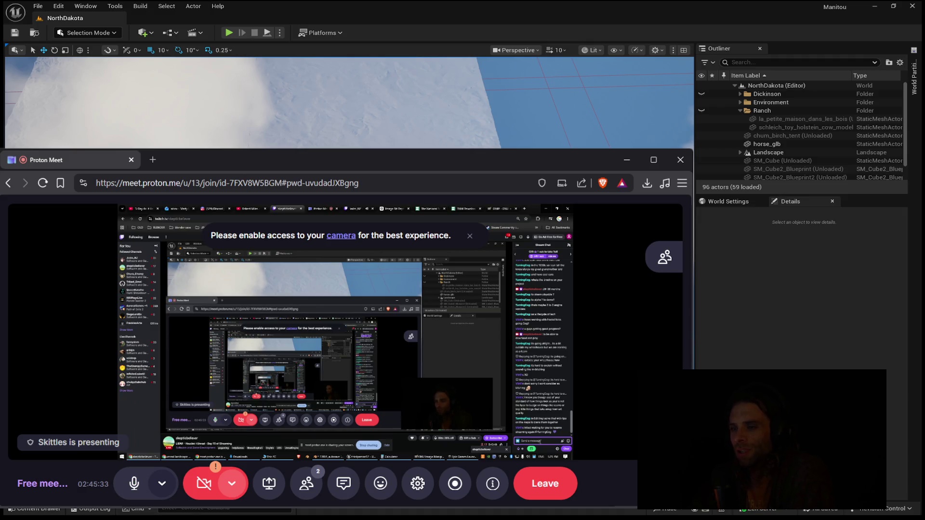
# - Switch from the Proton Meet window to the chatter's Twitch viewer card showing their message history
pyautogui.hotkey('alt', 'Tab')
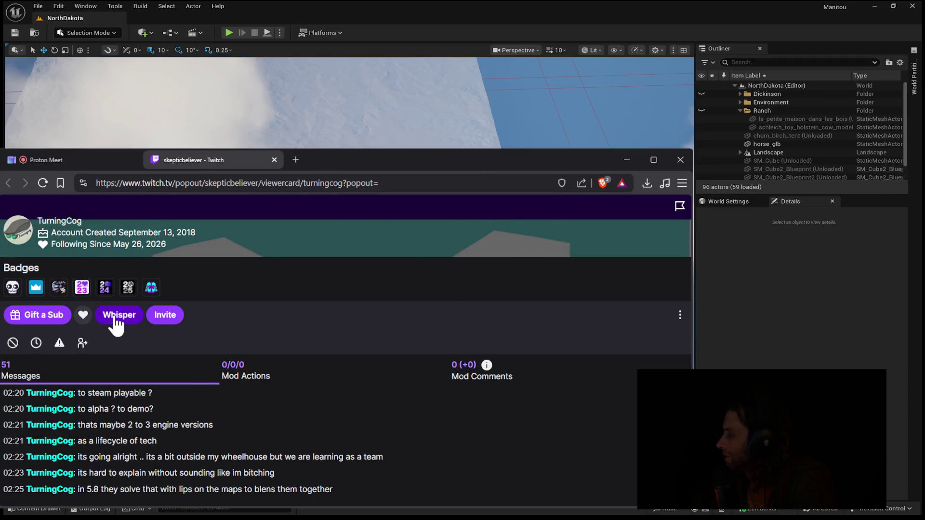
# - Close the chatter's Twitch viewer card tab so the Proton Meet screen-share tab is active again
pyautogui.hotkey('ctrl', 'w')
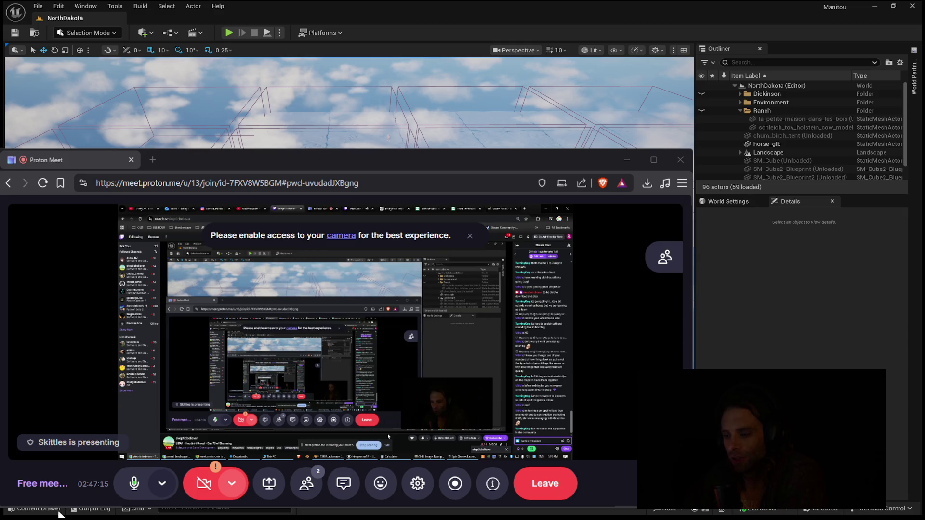
# - Enter Landscape Mode (Shift+2) and show the New Landscape panel in the Manage tab
pyautogui.hotkey('shift', '2')
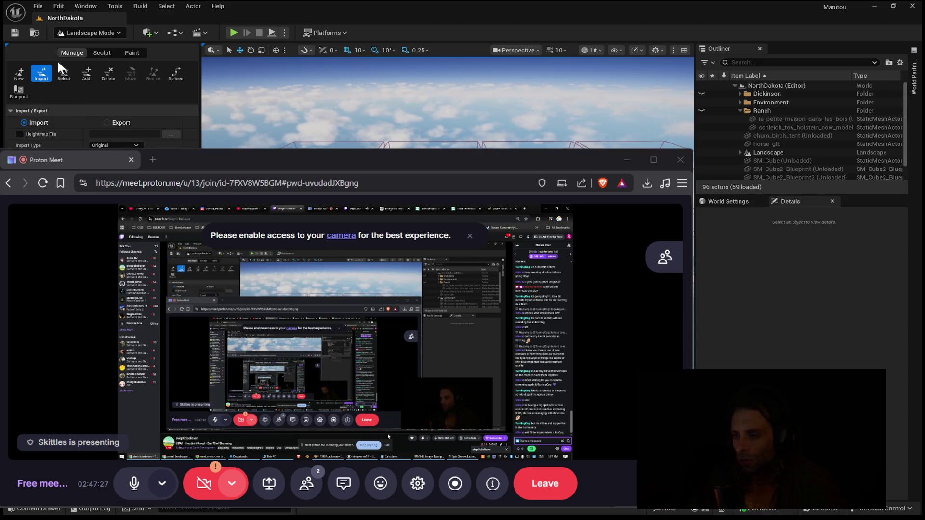
pyautogui.click(20, 73)
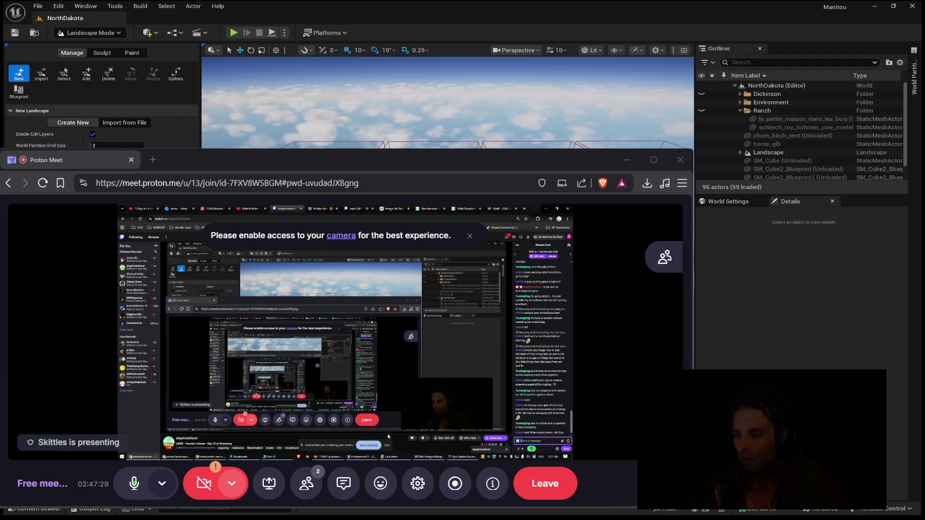